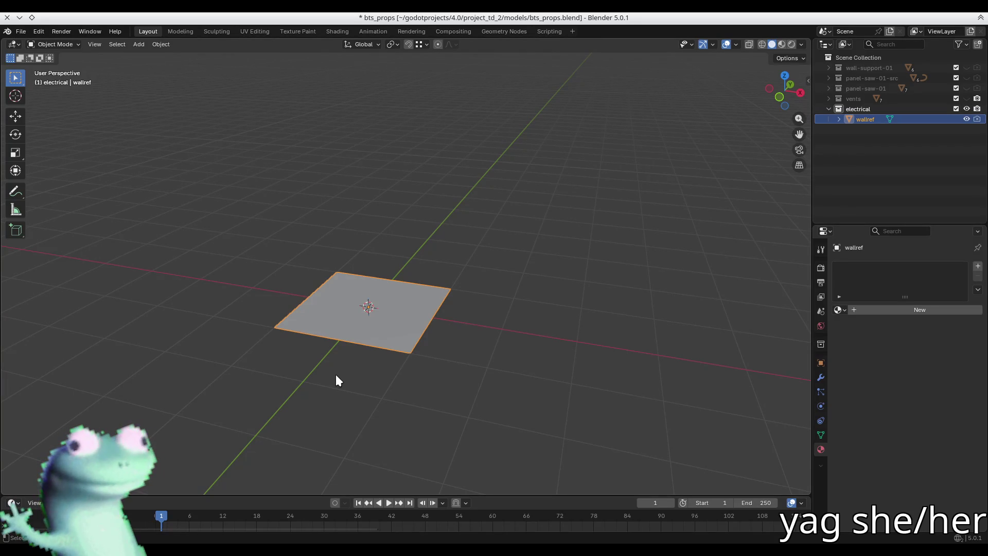
Switch to front view and cancel an accidental scale, leaving the plane unchanged.
left_click(777, 96)
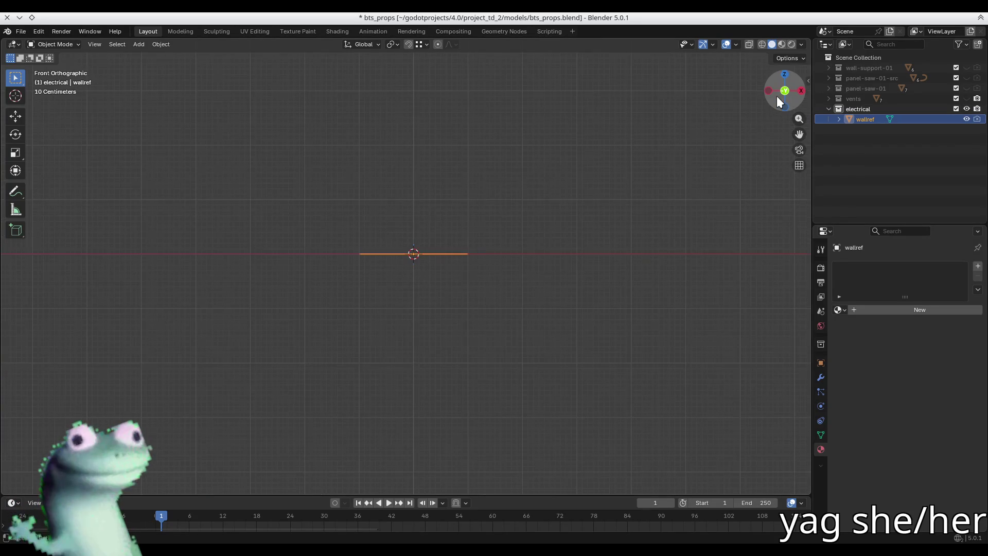
key("s")
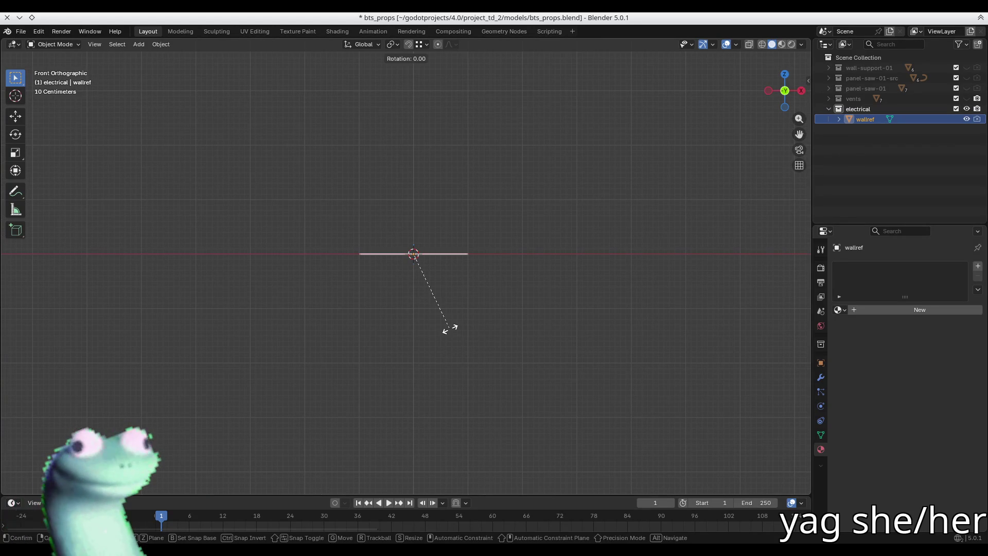
right_click(450, 328)
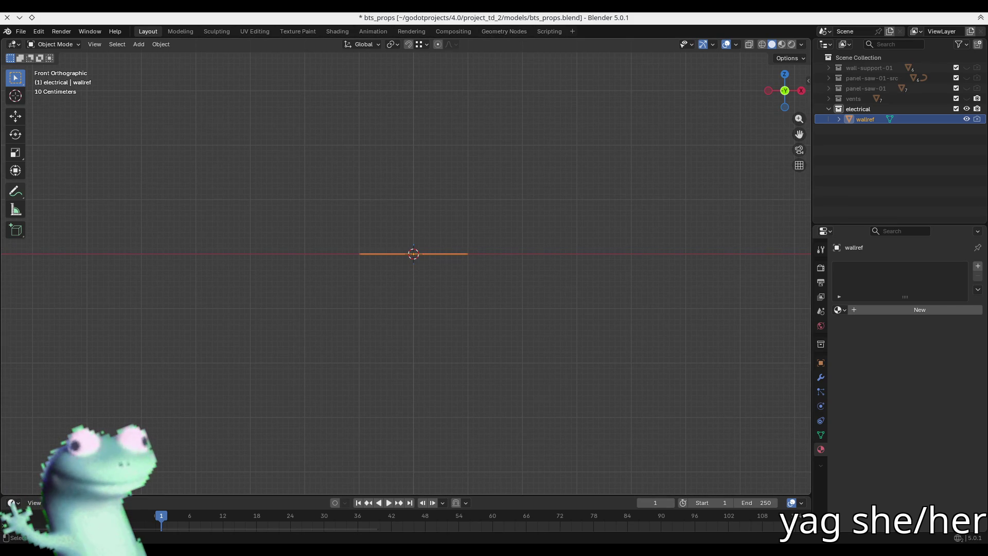
Rotate the wallref plane 90° about X (rx90), then centre it in front view.
left_click(456, 301)
middle_click_drag(456, 301, 390, 329)
left_click(390, 330)
type("r")
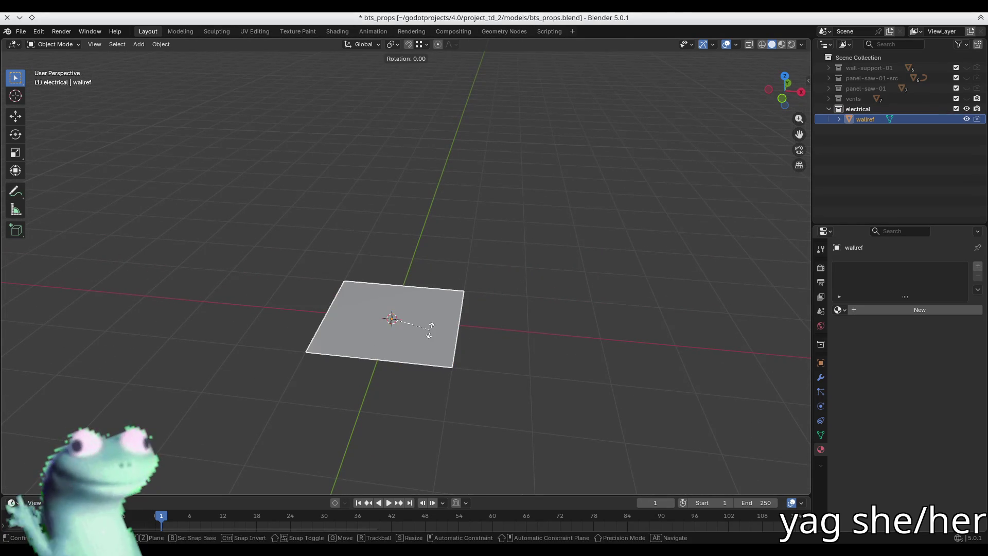
type("x90")
key("Return")
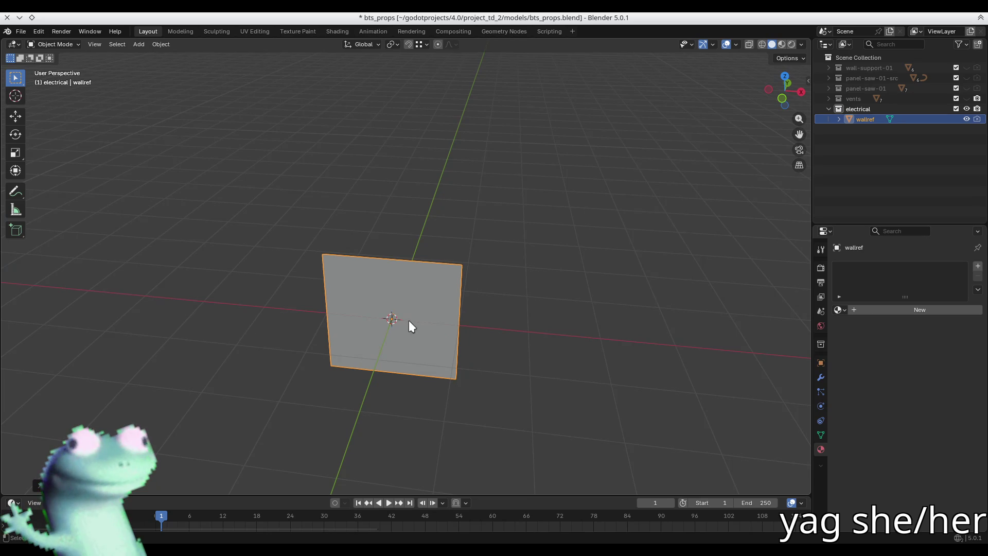
key("KP_1")
scroll(420, 289, "down", 1)
middle_click_drag(424, 282, 468, 336, "shift")
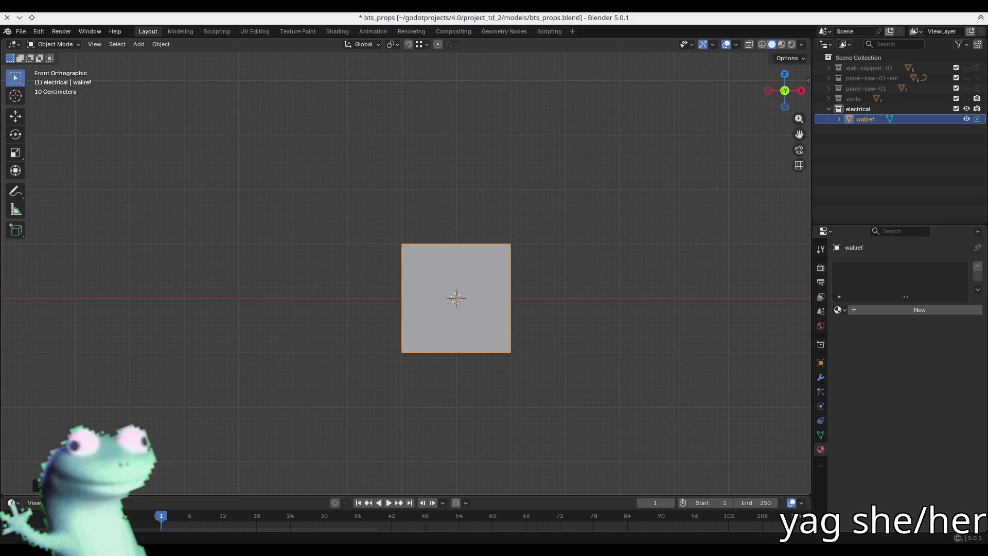
left_click(562, 154)
Change the snap target from vertices to Grid, discarding two trial vertical moves.
left_click(470, 276)
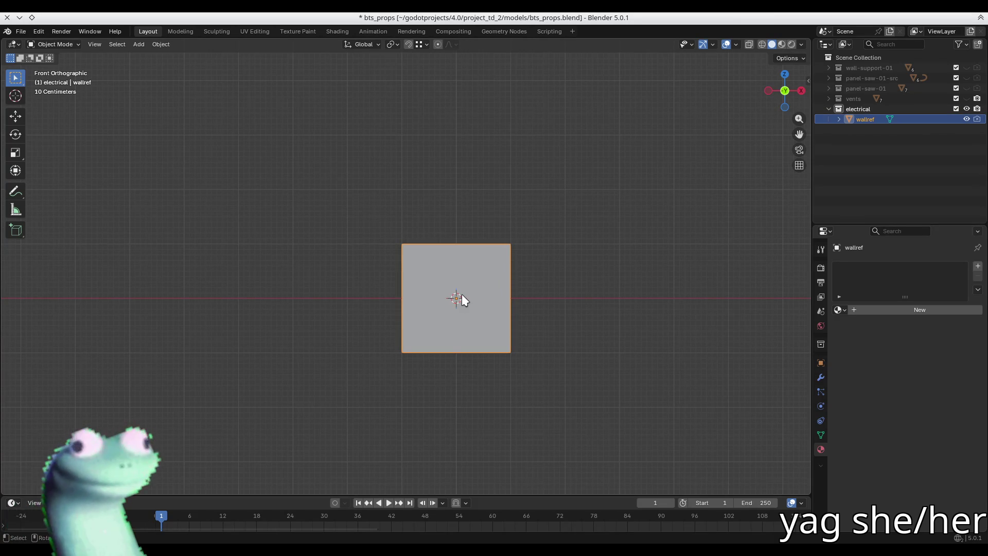
key("g")
key("z")
key("Escape")
key("ctrl+shift+Tab")
left_click(472, 318)
key("g")
key("z")
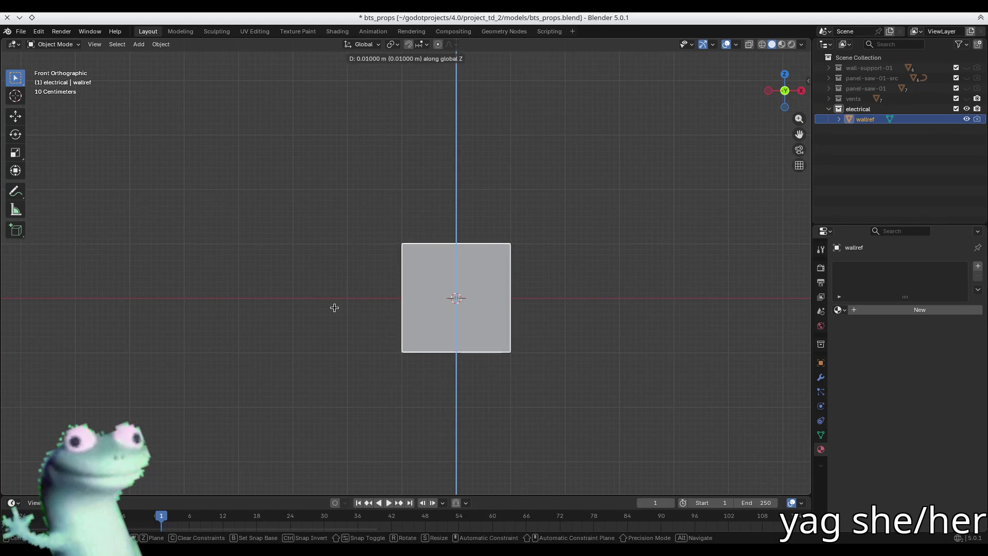
key("Escape")
key("ctrl+shift+Tab")
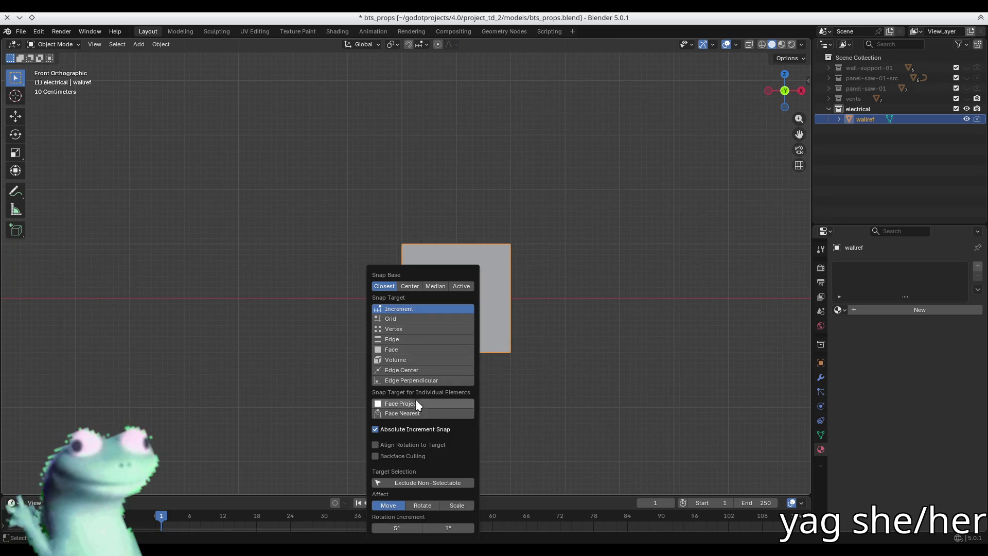
Raise the wallref plane 1 m along Z so its bottom rests on the ground.
key("g")
key("z")
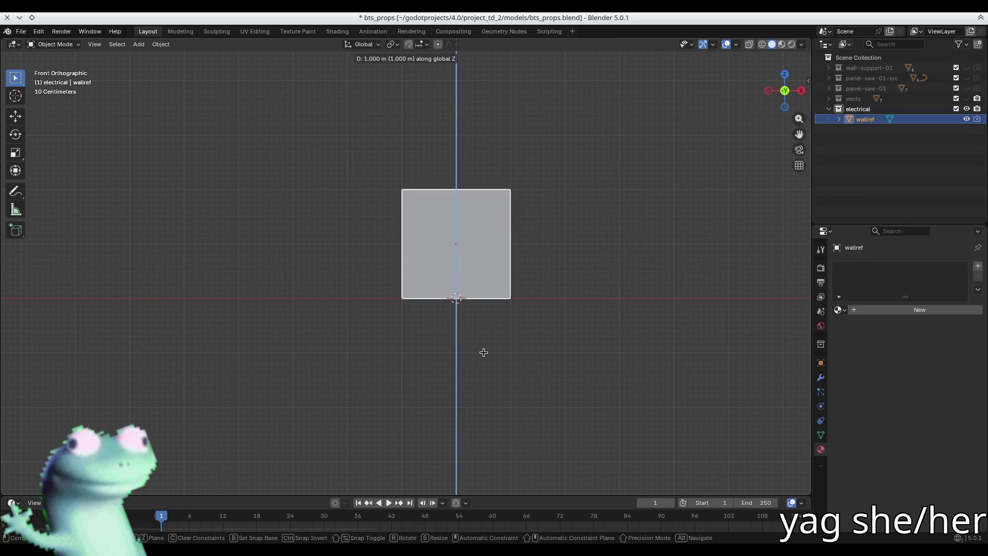
left_click(484, 352)
left_click(487, 350)
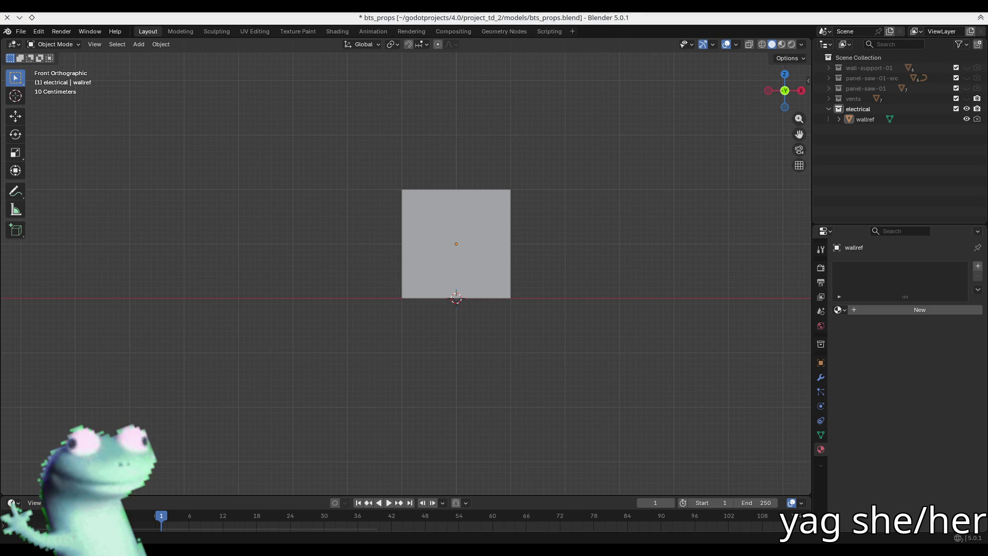
mouse_move(450, 122)
middle_mouse_down()
mouse_move(435, 212)
mouse_move(449, 236)
middle_mouse_up()
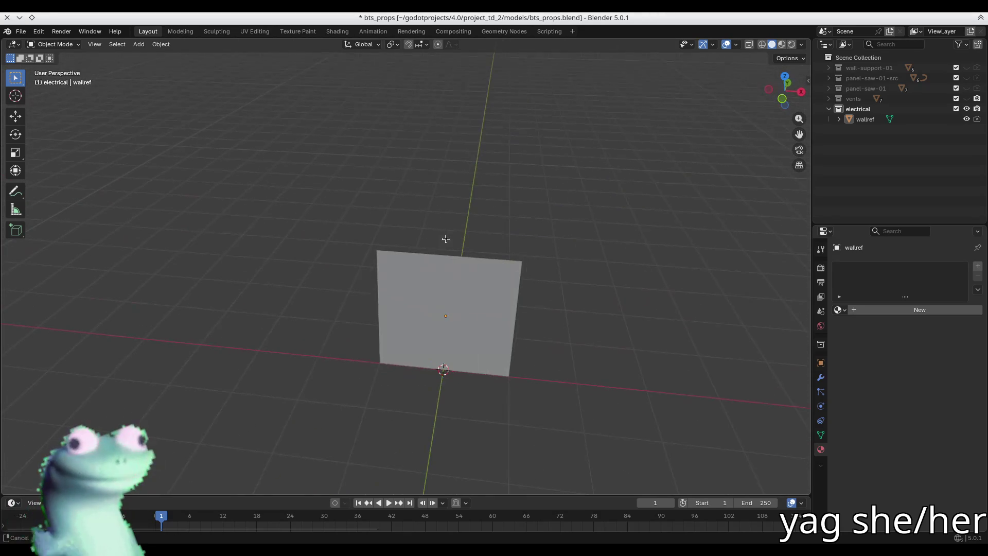
Set the wallref plane's Y dimension to 3.2 m in the sidebar.
left_click(456, 283)
scroll(456, 284, "up", 5)
scroll(456, 283, "down", 5)
mouse_move(469, 299)
middle_mouse_down()
mouse_move(458, 288)
mouse_move(446, 343)
mouse_move(462, 298)
mouse_move(442, 316)
middle_mouse_up()
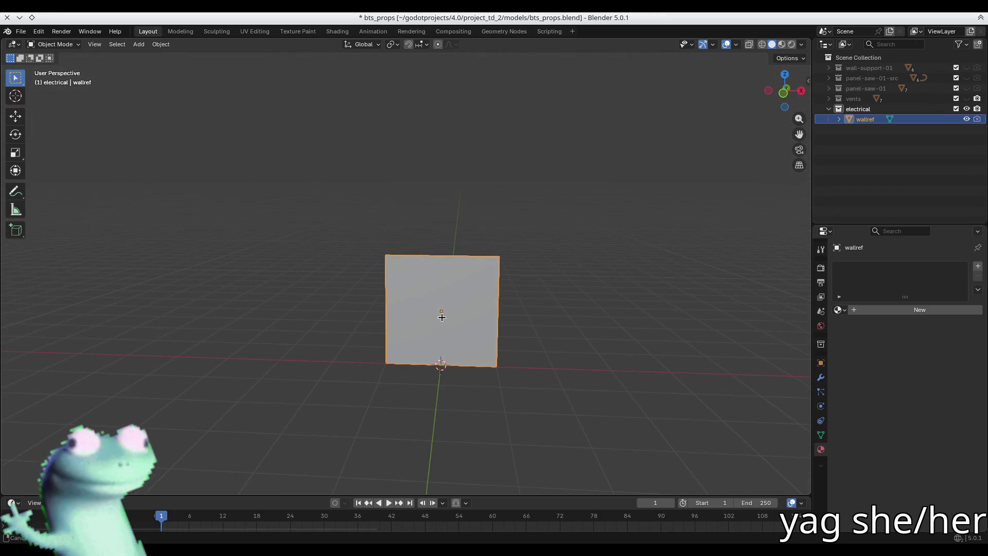
key("n")
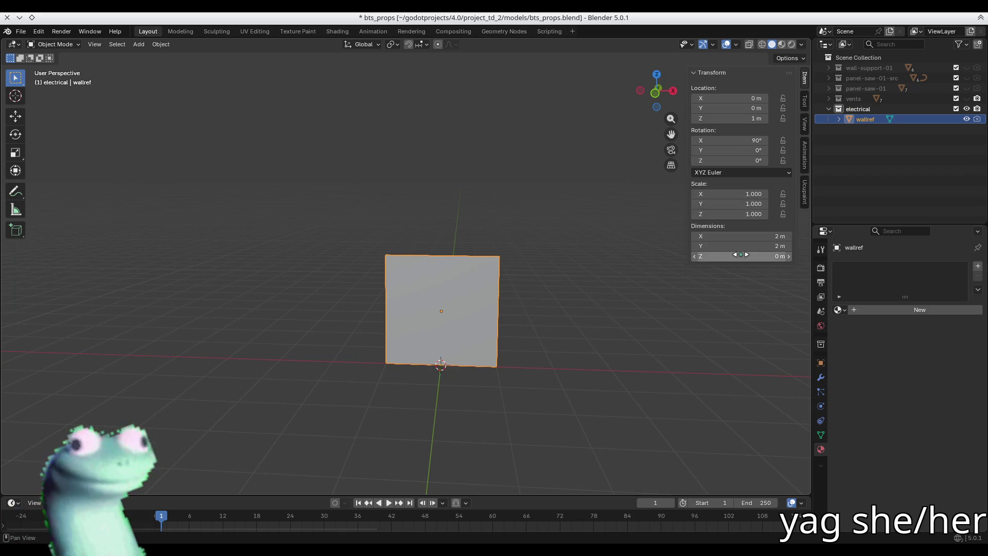
left_click(740, 243)
type("3.2")
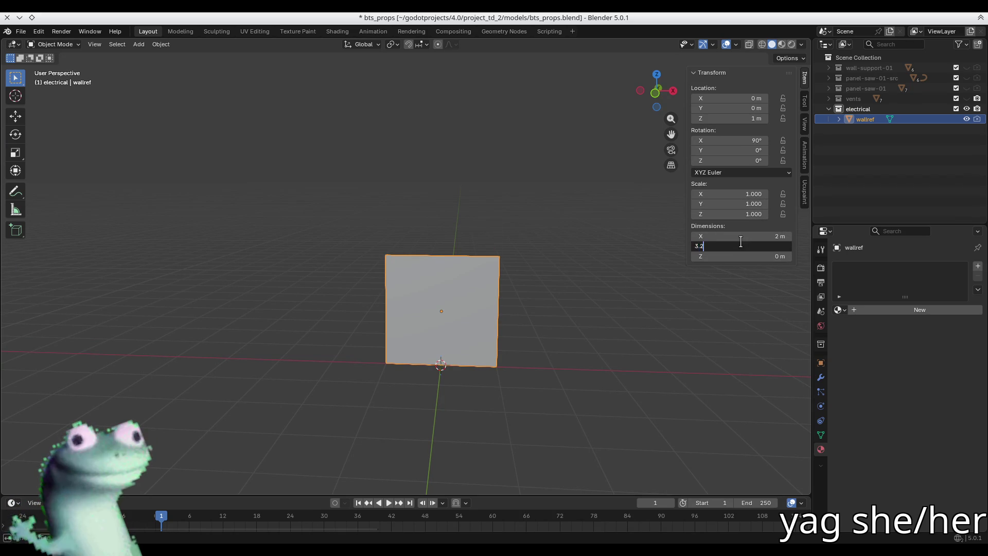
key("Return")
Lift the plane 0.6 m along Z so it is centred at Z 1.6 m on the ground.
key("KP_1")
scroll(431, 387, "up", 1)
scroll(428, 385, "up", 2)
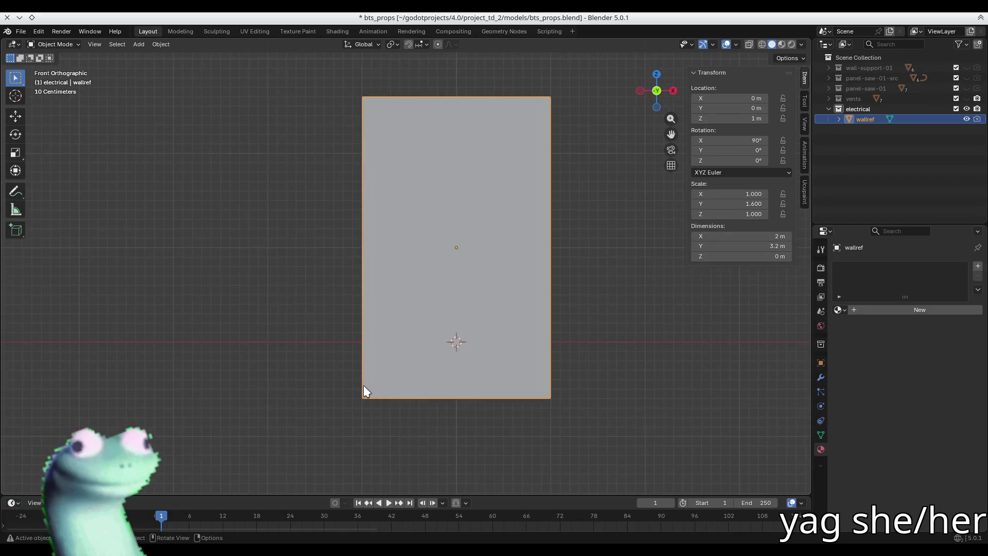
key("g")
key("z")
left_click(378, 330)
scroll(361, 325, "up", 2)
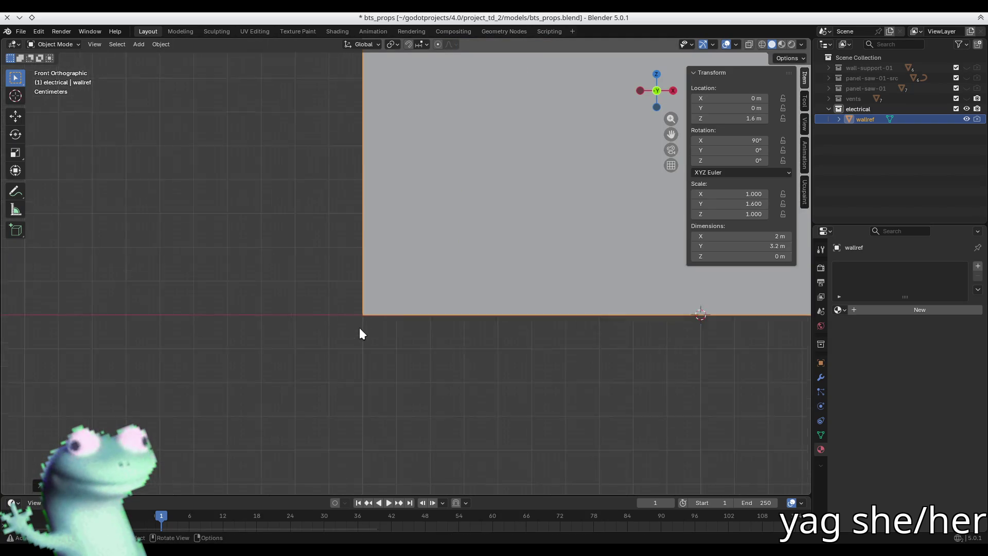
scroll(368, 329, "down", 7)
mouse_move(377, 292)
middle_mouse_down("shift")
mouse_move(419, 313)
mouse_move(396, 334)
middle_mouse_up("shift")
scroll(428, 302, "up", 3)
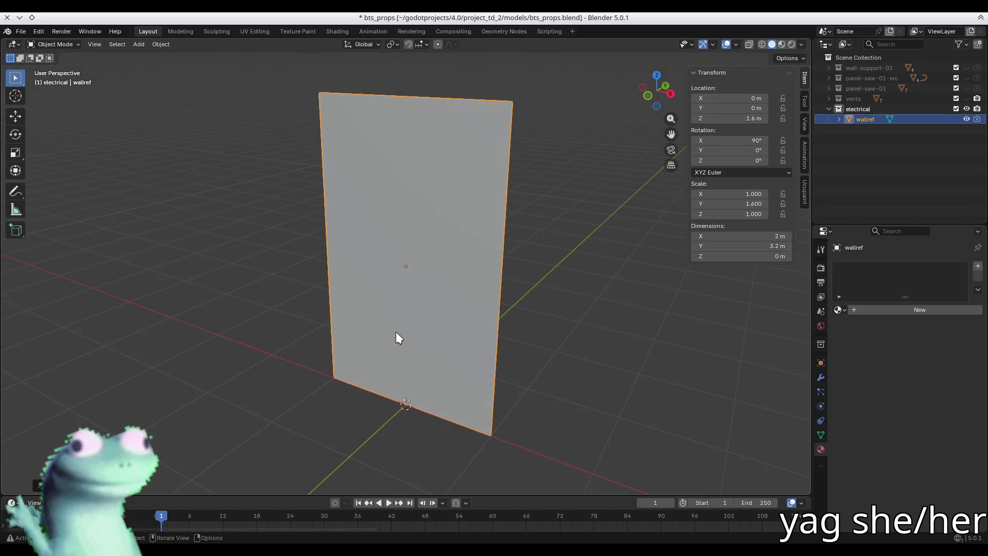
key("n")
left_click(625, 321)
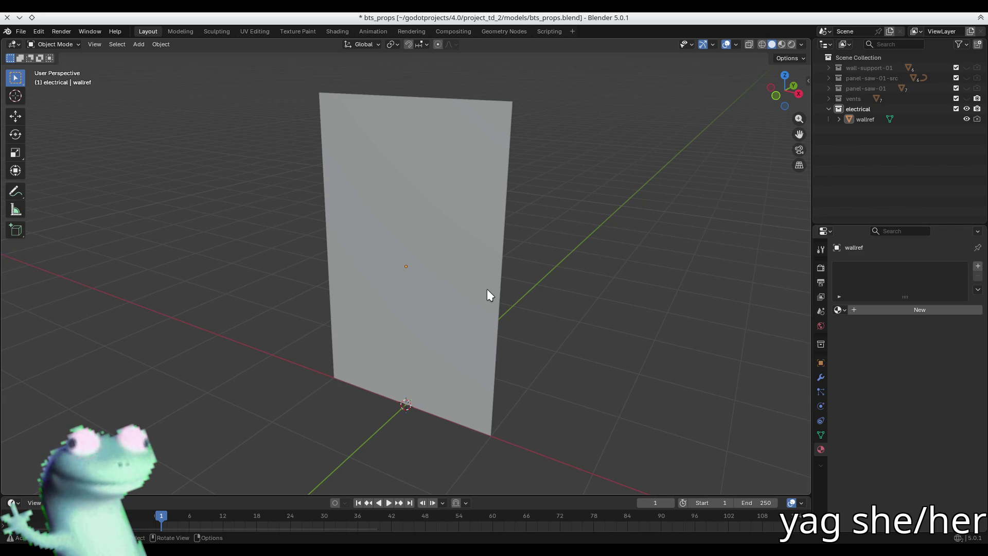
left_click(488, 291)
key("n")
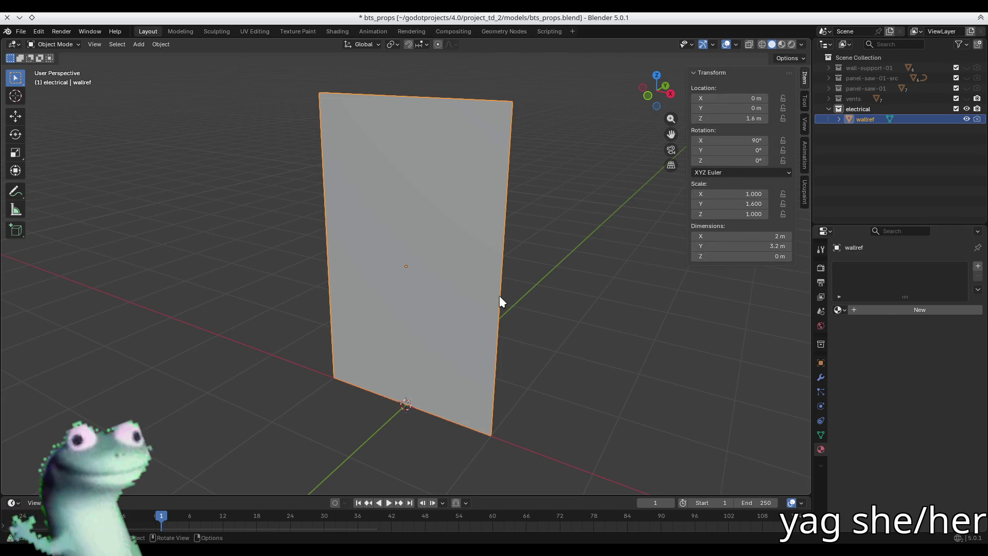
Widen the wallref plane to 8.32 m across with Scale X 4.160.
mouse_move(540, 260)
middle_mouse_down()
mouse_move(430, 236)
mouse_move(635, 236)
middle_mouse_up()
left_click_drag(731, 194, 875, 194)
mouse_move(596, 238)
middle_mouse_down()
mouse_move(348, 276)
mouse_move(394, 273)
mouse_move(387, 254)
mouse_move(434, 263)
middle_mouse_up()
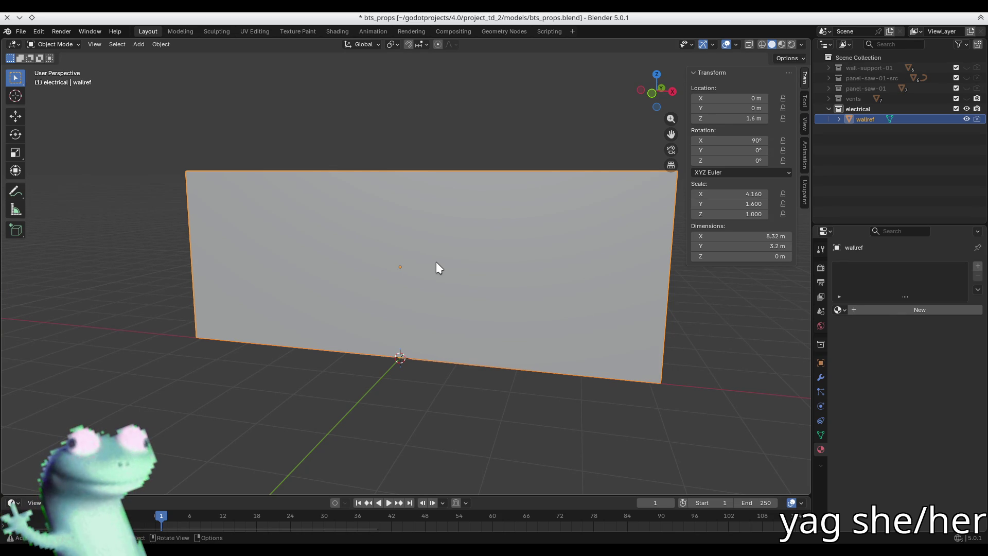
middle_click_drag(417, 258, 419, 130)
Save the blend file and orbit around the finished wall to inspect it.
key("alt+a")
key("ctrl+s")
mouse_move(443, 232)
middle_mouse_down()
mouse_move(440, 290)
mouse_move(366, 271)
mouse_move(386, 234)
mouse_move(406, 269)
middle_mouse_up()
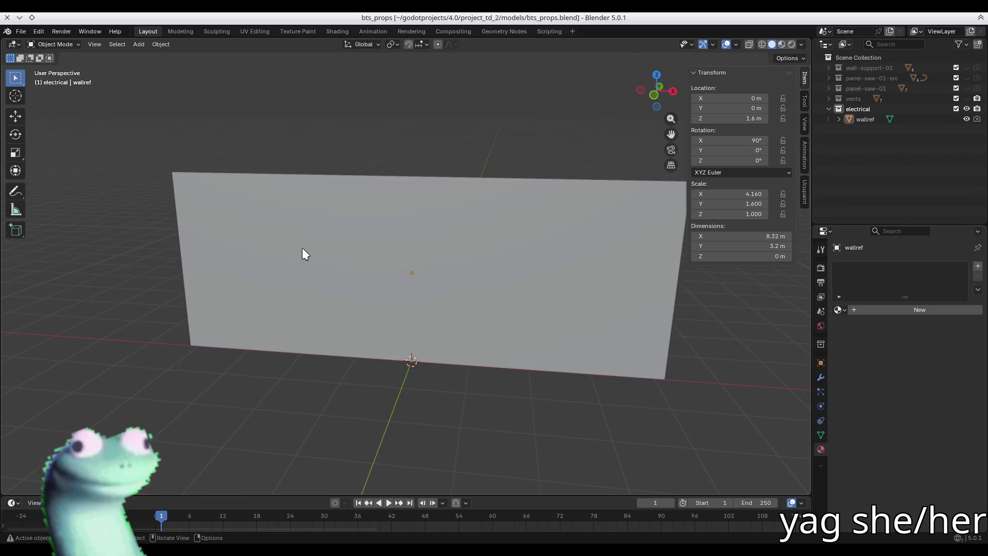
mouse_move(521, 178)
middle_mouse_down()
mouse_move(483, 270)
mouse_move(450, 273)
mouse_move(492, 294)
mouse_move(571, 275)
mouse_move(416, 299)
middle_mouse_up()
key("n")
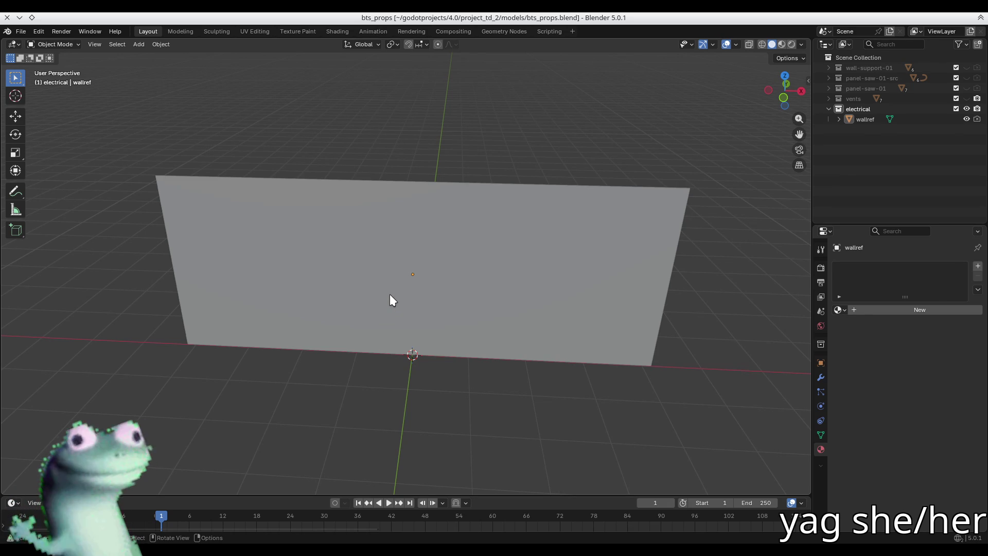
mouse_move(390, 294)
middle_mouse_down()
mouse_move(412, 300)
mouse_move(463, 272)
middle_mouse_up()
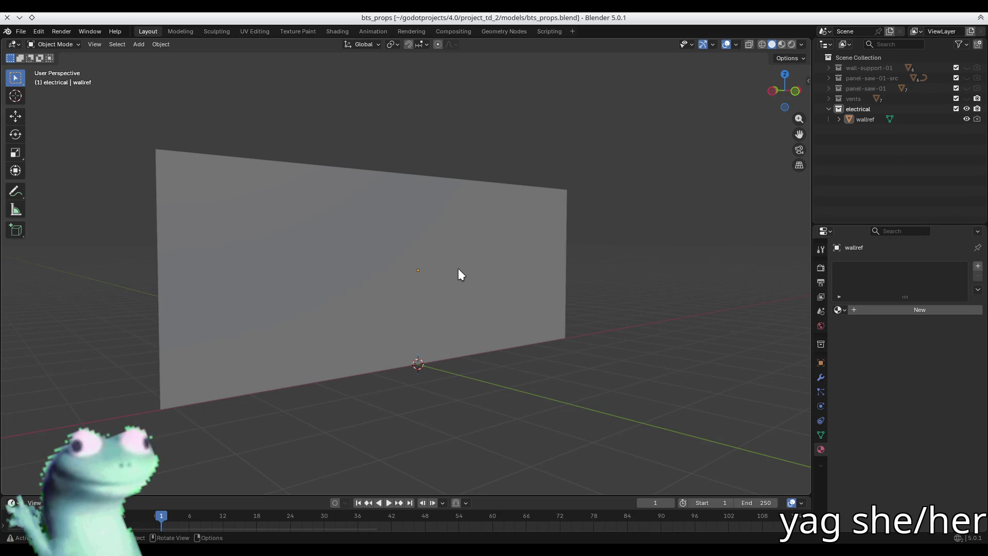
mouse_move(460, 270)
middle_mouse_down()
mouse_move(426, 271)
mouse_move(430, 282)
middle_mouse_up()
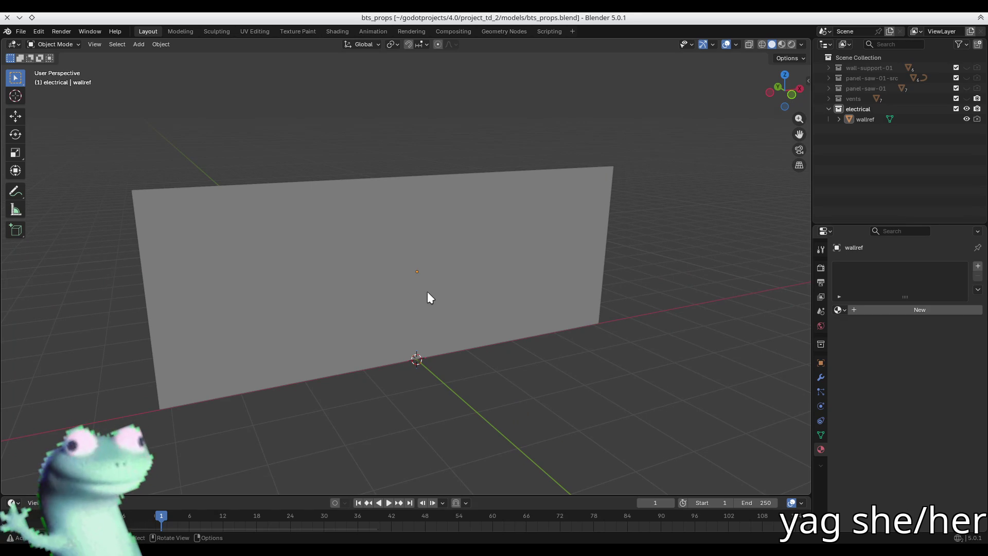
left_click(446, 250)
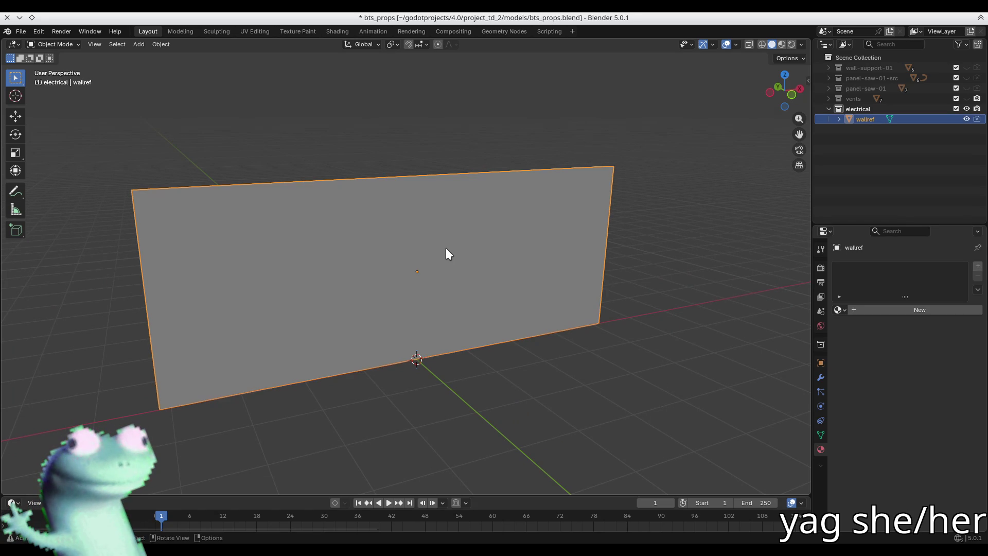
left_click(460, 150)
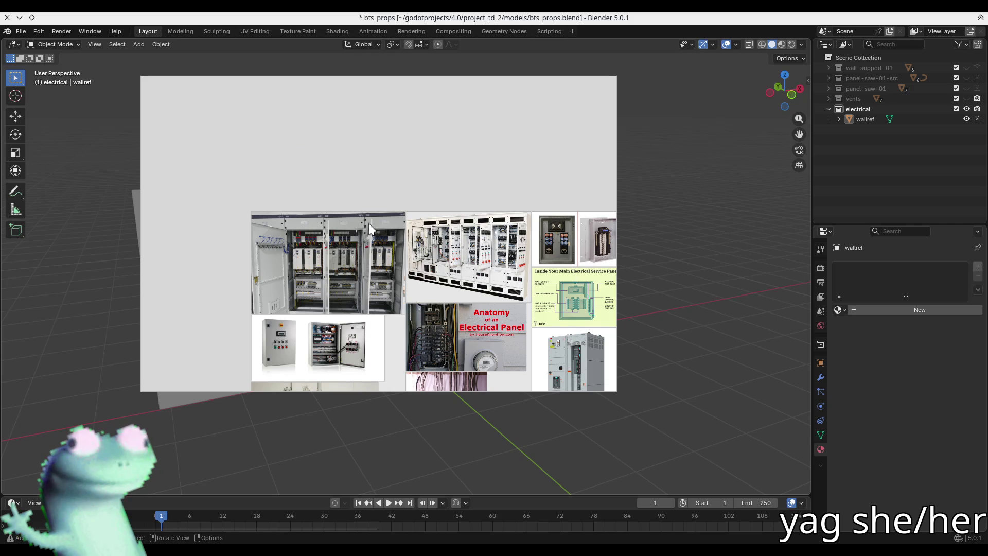
Pan and zoom through the cabinet photo collage, including the purple breaker-panel photo.
scroll(373, 259, "down", 2)
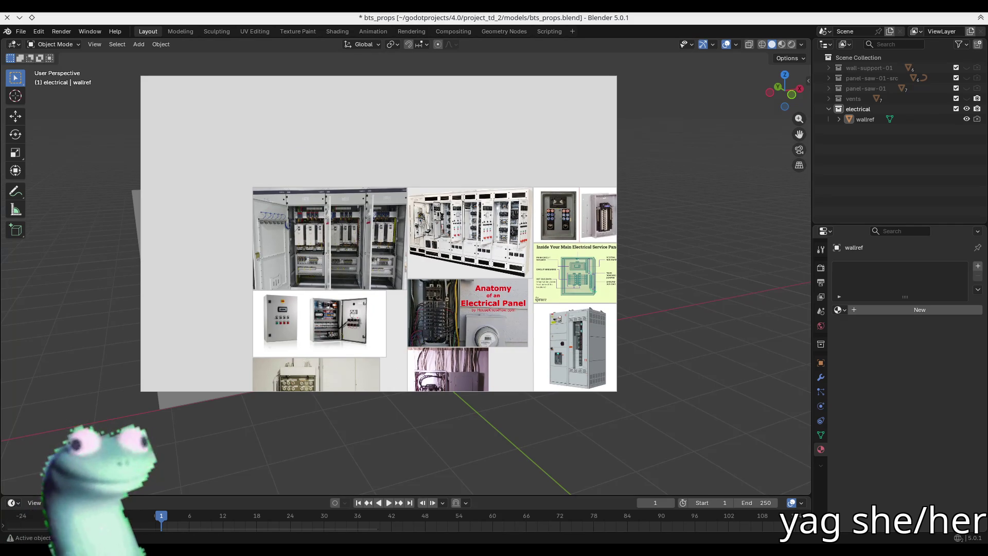
scroll(386, 224, "down", 5)
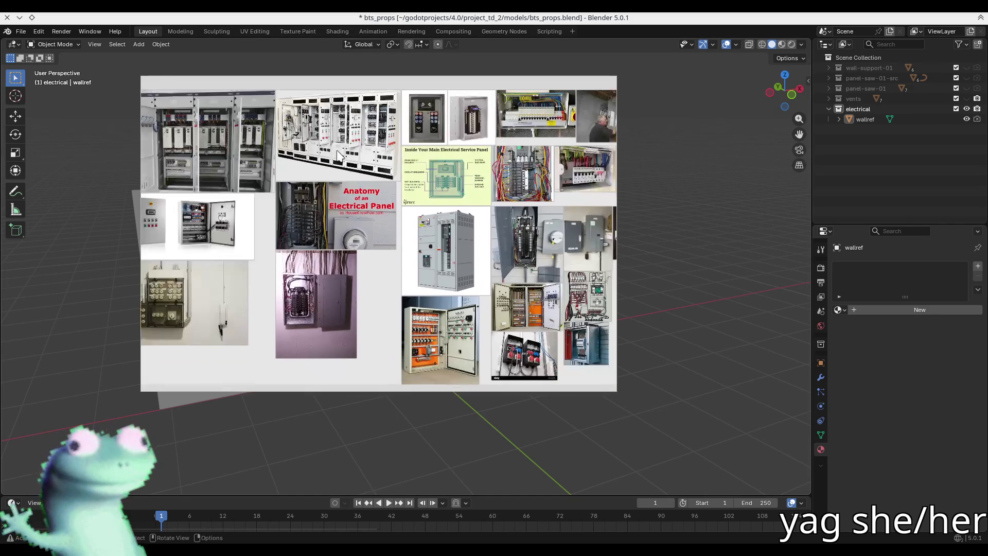
scroll(265, 216, "right", 5)
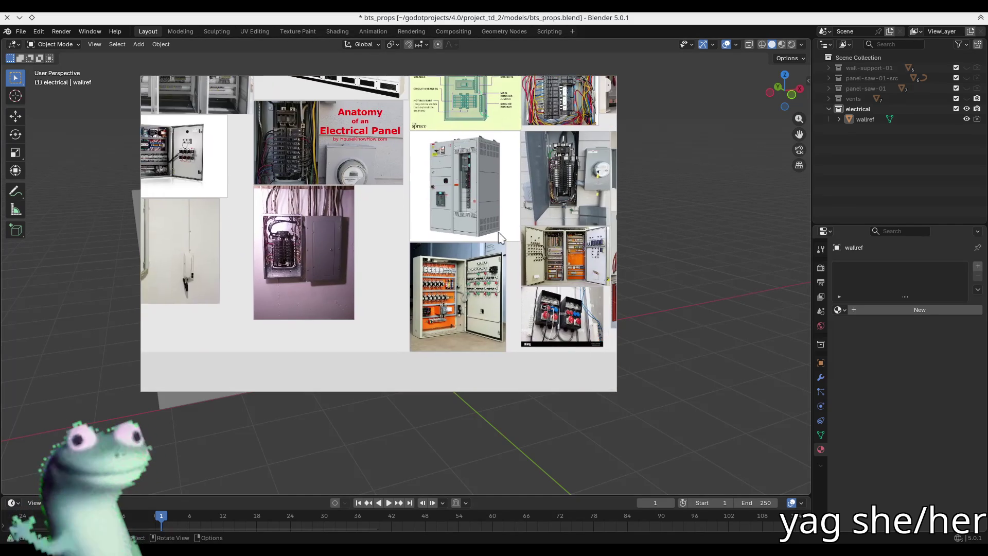
scroll(504, 290, "right", 2)
scroll(463, 319, "up", 6)
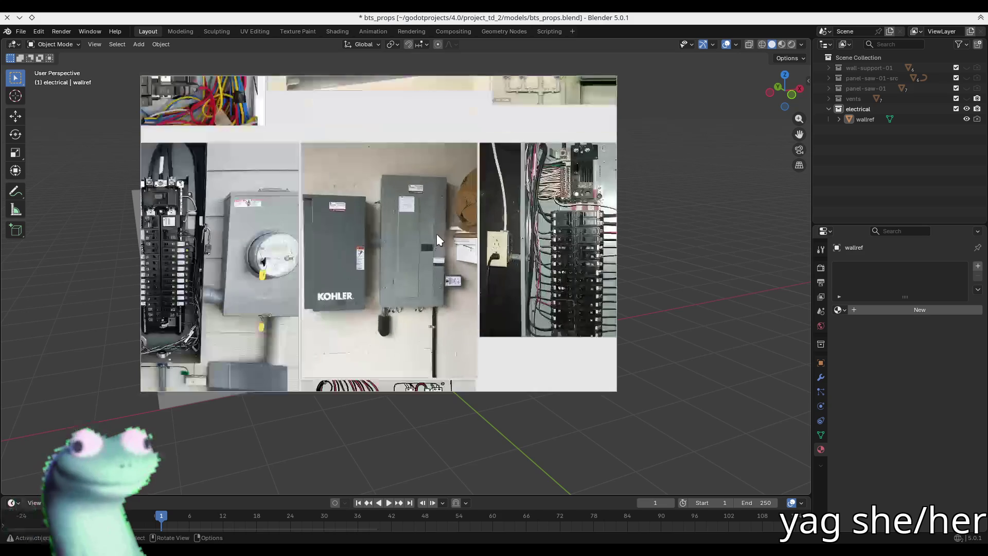
scroll(472, 306, "down", 4)
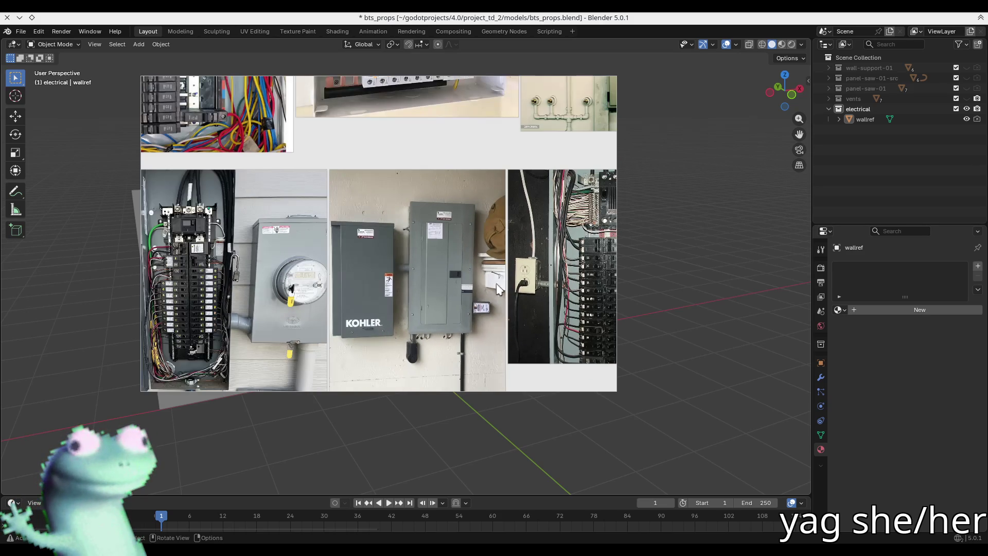
scroll(429, 307, "up", 4)
scroll(383, 353, "right", 2)
scroll(327, 355, "left", 4)
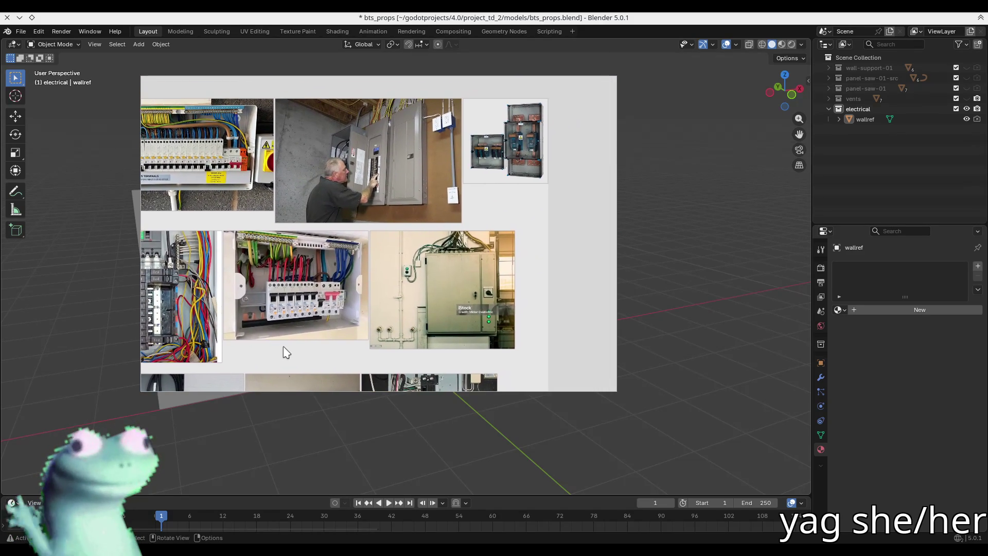
scroll(439, 292, "down", 4)
scroll(438, 292, "right", 5)
scroll(286, 212, "left", 6)
scroll(345, 191, "down", 4)
scroll(361, 297, "down", 2)
scroll(360, 298, "left", 2)
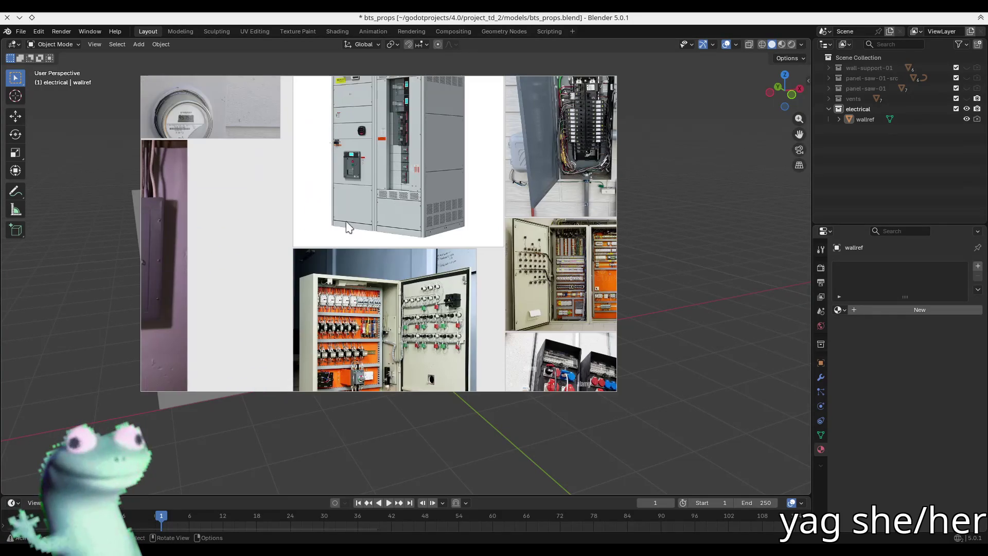
scroll(410, 231, "down", 1)
scroll(410, 231, "up", 5)
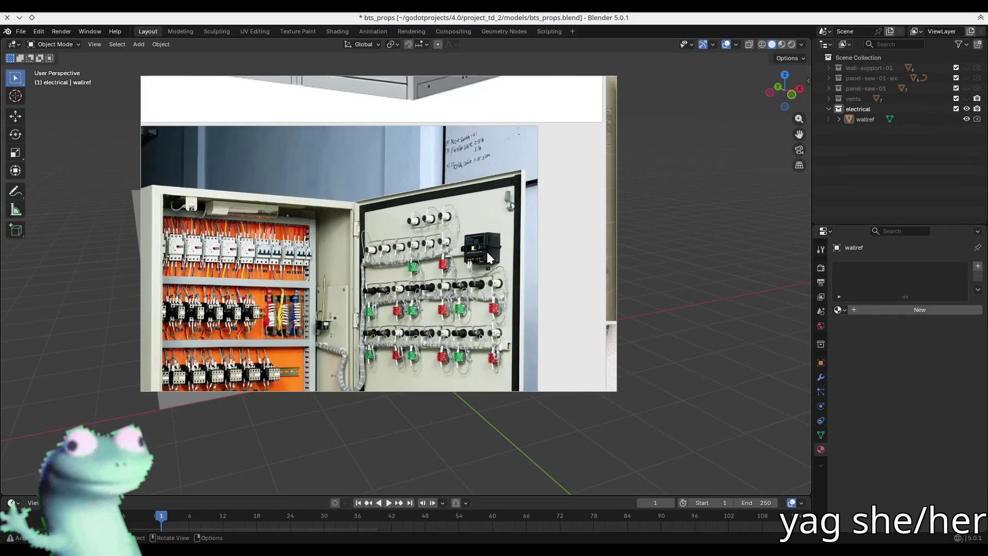
scroll(463, 188, "up", 6)
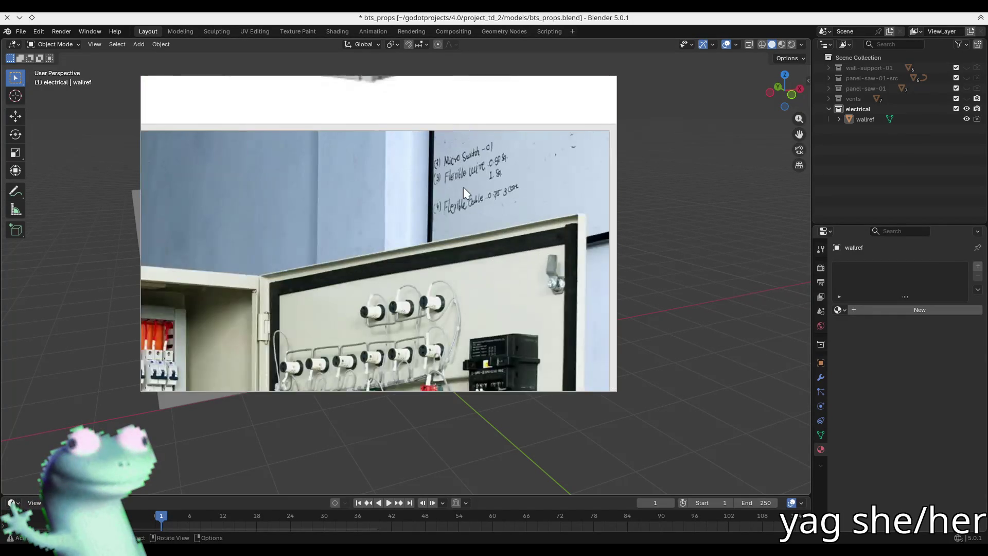
scroll(497, 128, "down", 6)
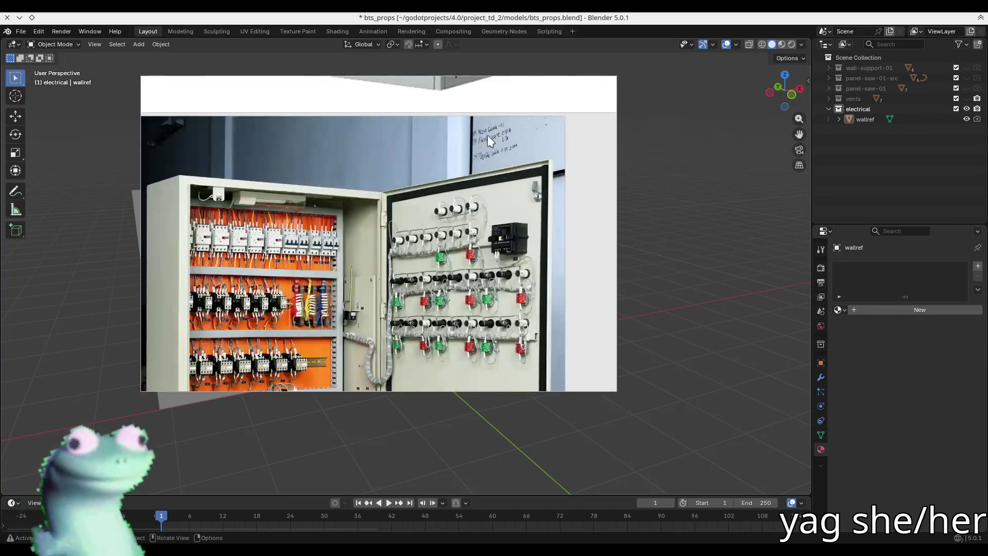
left_click_drag(412, 314, 411, 274)
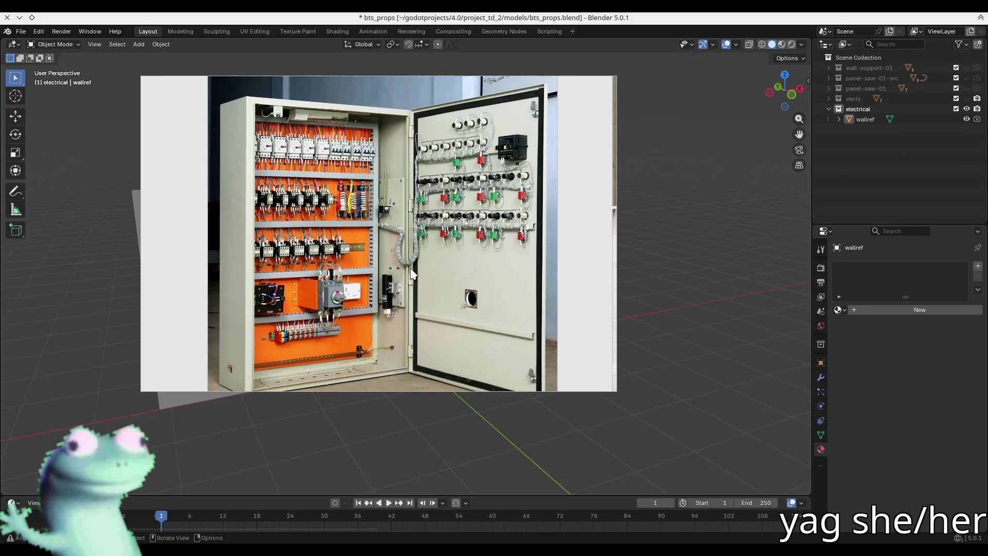
scroll(500, 270, "down", 2)
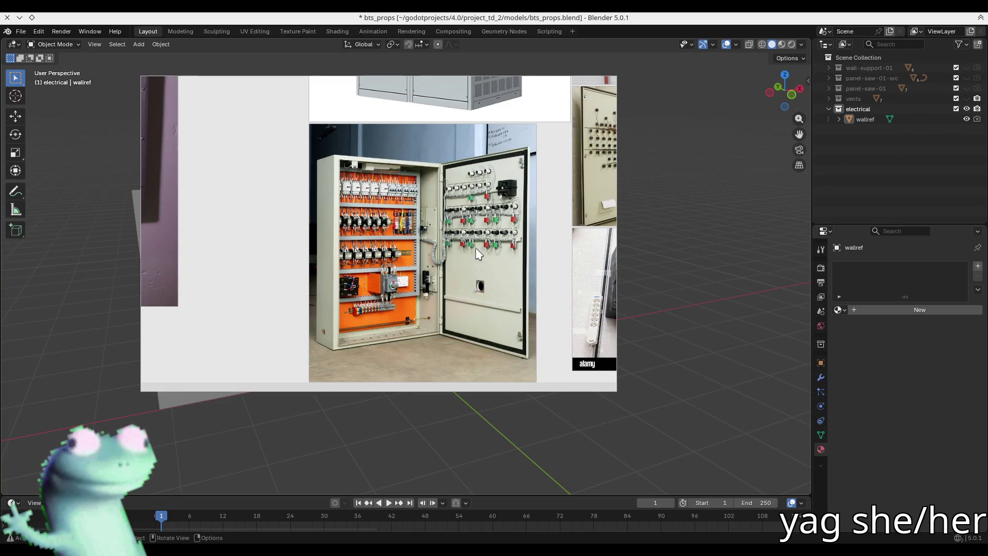
left_click_drag(459, 245, 511, 246)
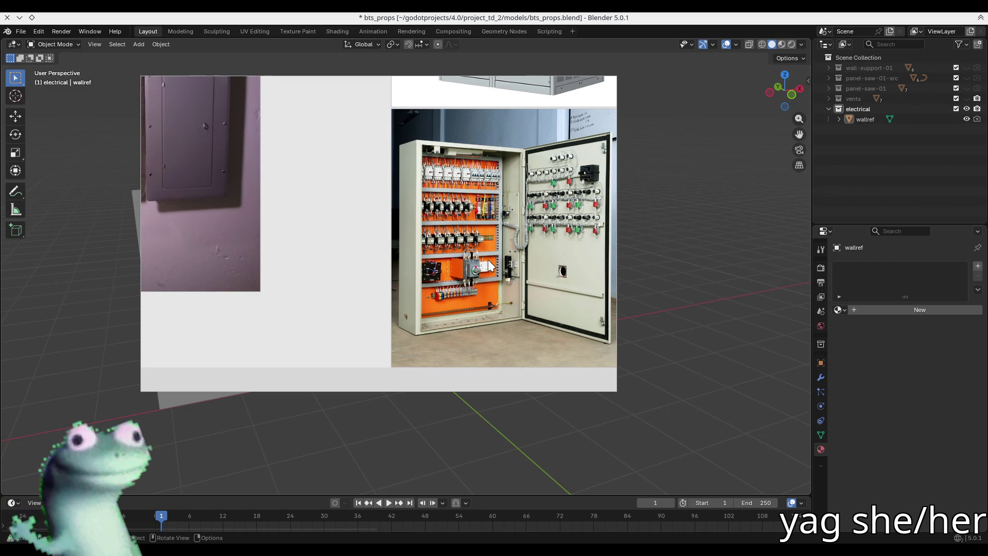
mouse_move(296, 221)
left_mouse_down()
mouse_move(422, 313)
mouse_move(561, 283)
left_mouse_up()
scroll(562, 283, "down", 5)
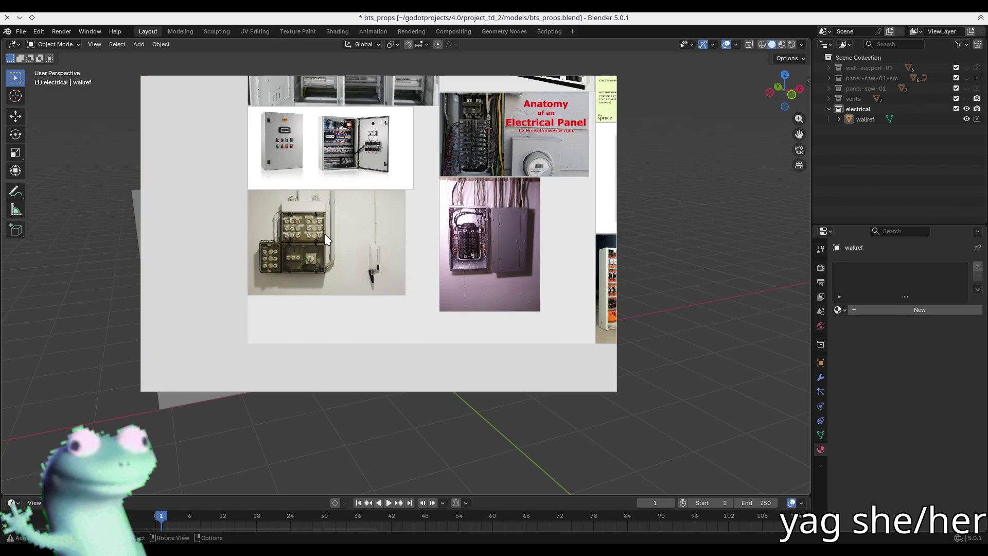
scroll(267, 232, "up", 3)
scroll(268, 232, "up", 5)
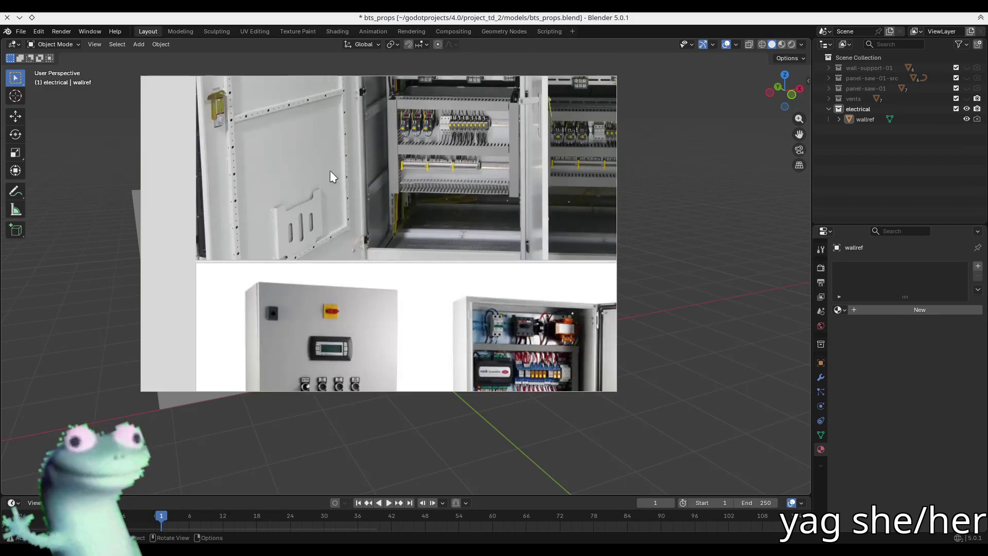
scroll(299, 233, "down", 2)
scroll(291, 260, "up", 4)
Frame the grey control cabinet photo, then close the reference viewer.
left_click_drag(348, 295, 228, 214)
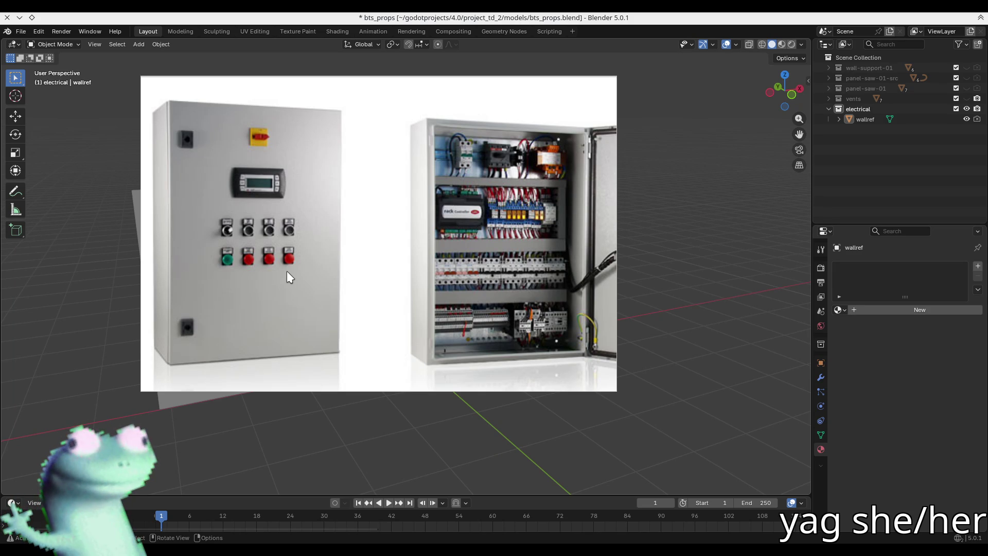
mouse_move(340, 268)
left_mouse_down()
mouse_move(388, 274)
mouse_move(396, 288)
left_mouse_up()
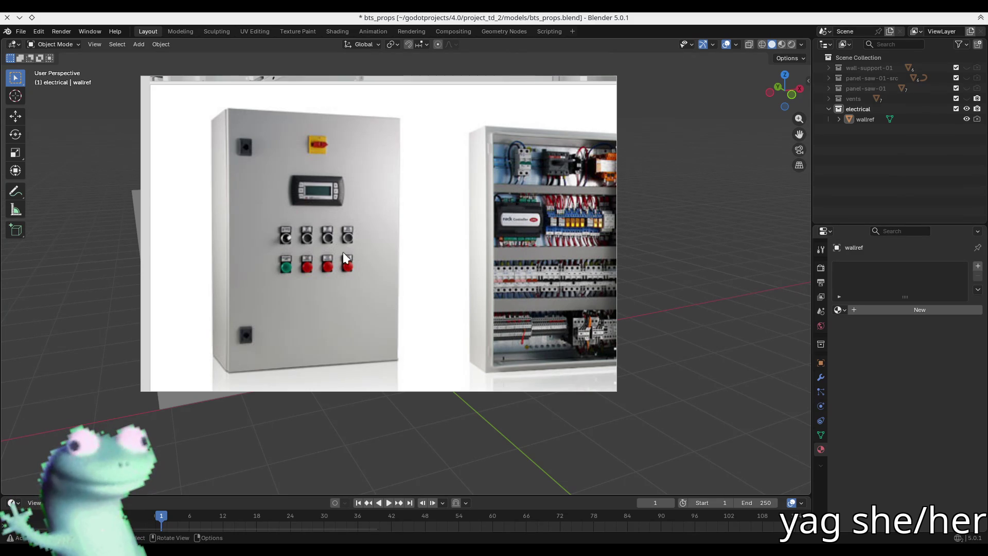
middle_click_drag(411, 280, 470, 277)
key("Escape")
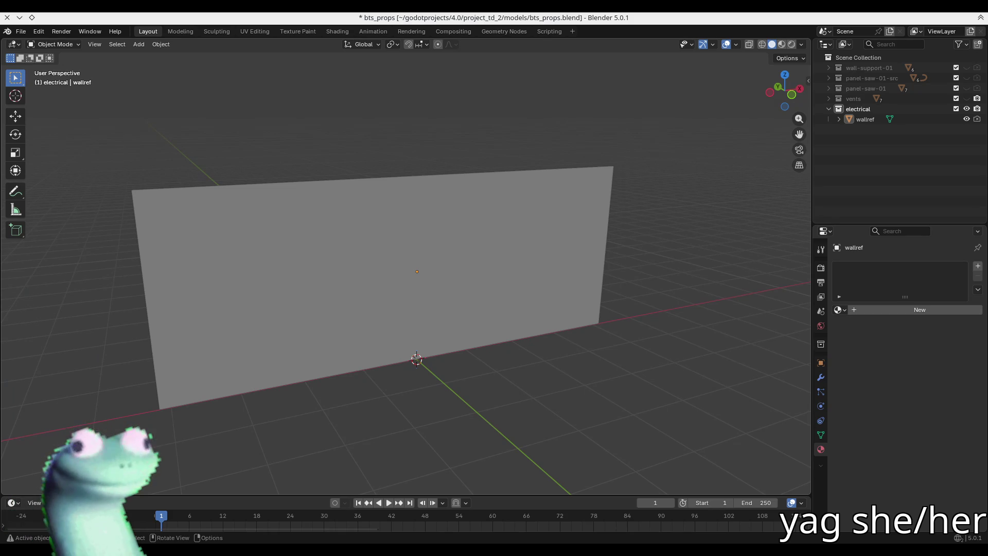
Add a cube mesh and view it with the wall from the front.
middle_click_drag(659, 376, 694, 374)
key("shift+a")
mouse_move(536, 326)
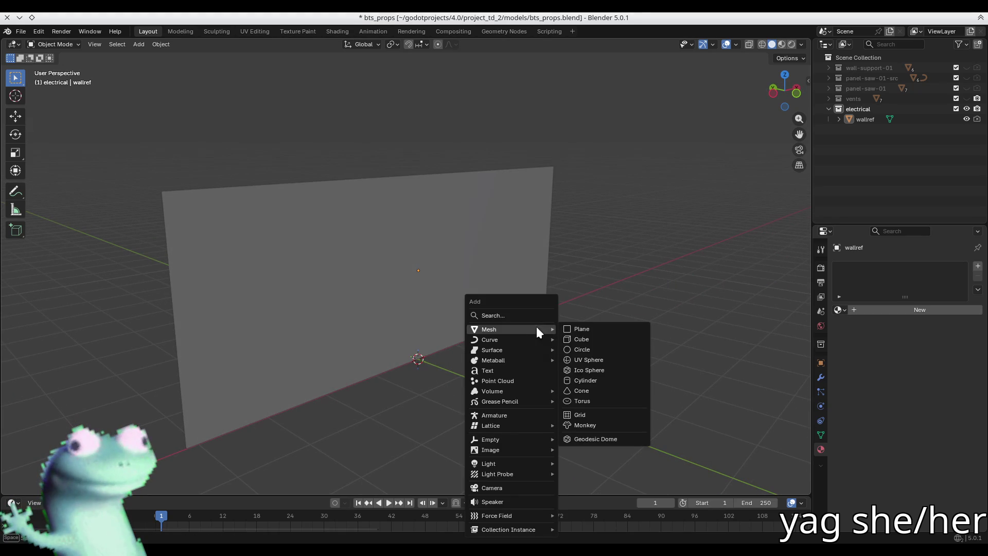
left_click(607, 340)
middle_click_drag(523, 331, 446, 377)
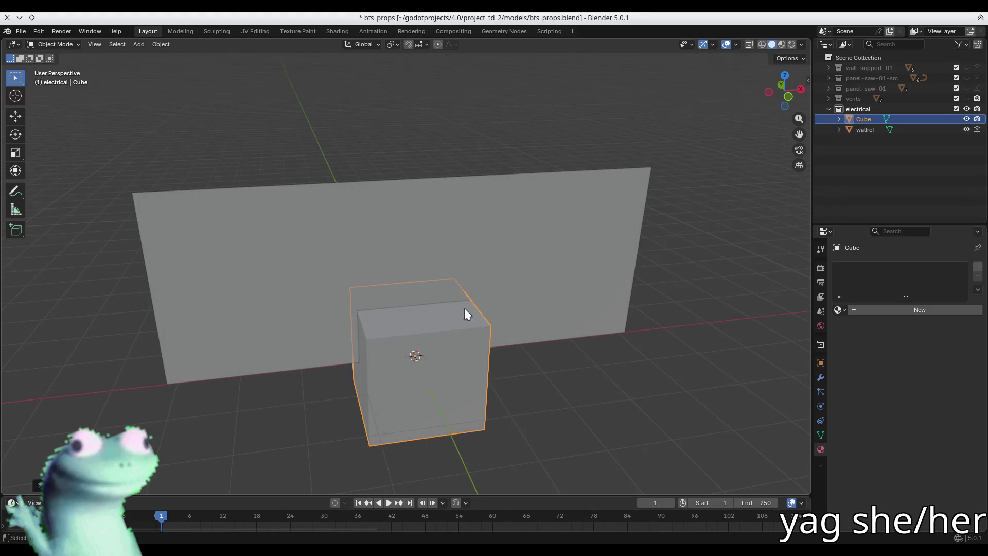
key("KP_1")
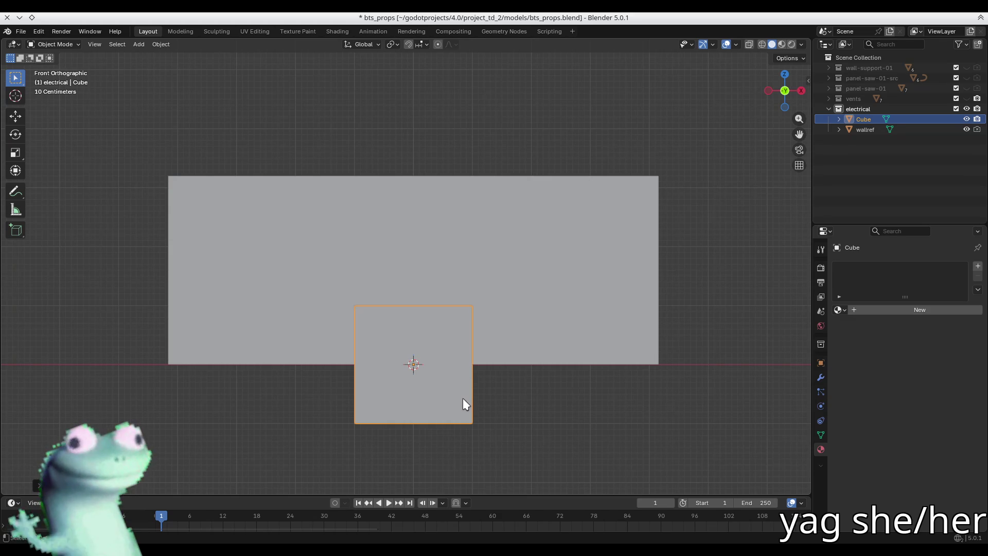
Rename the cube to 'electrical-box-01' and enter Edit Mode.
key("F2")
type("electrical-box")
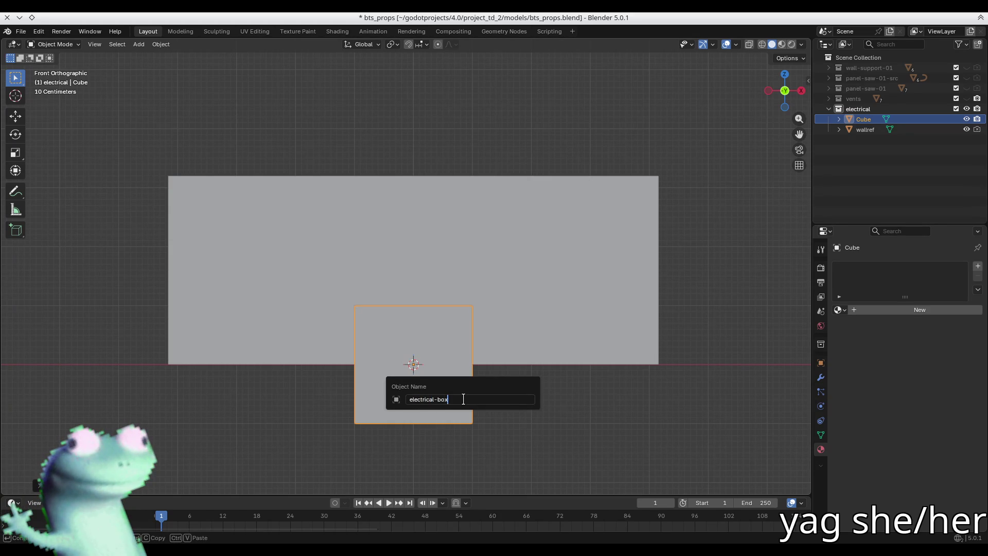
type("-01")
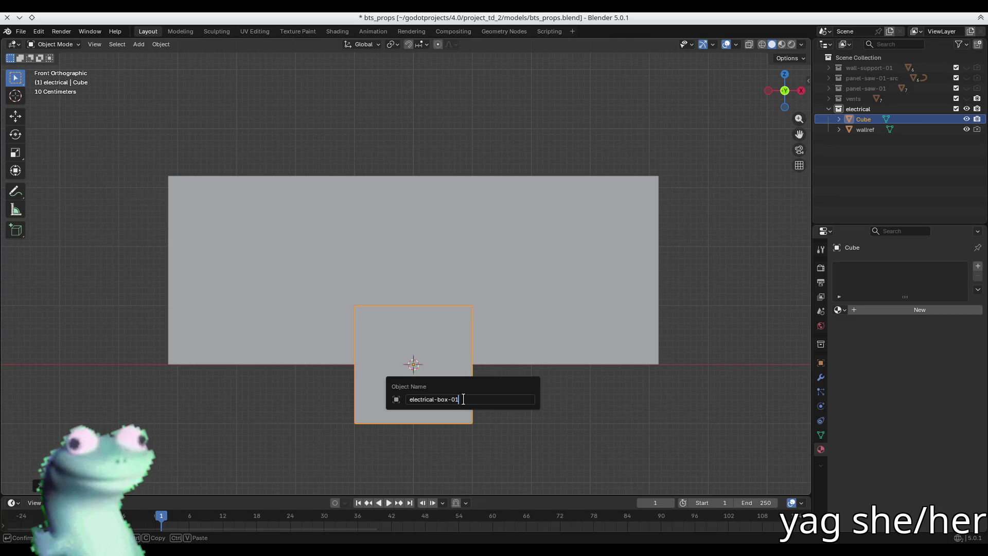
key("Return")
key("Tab")
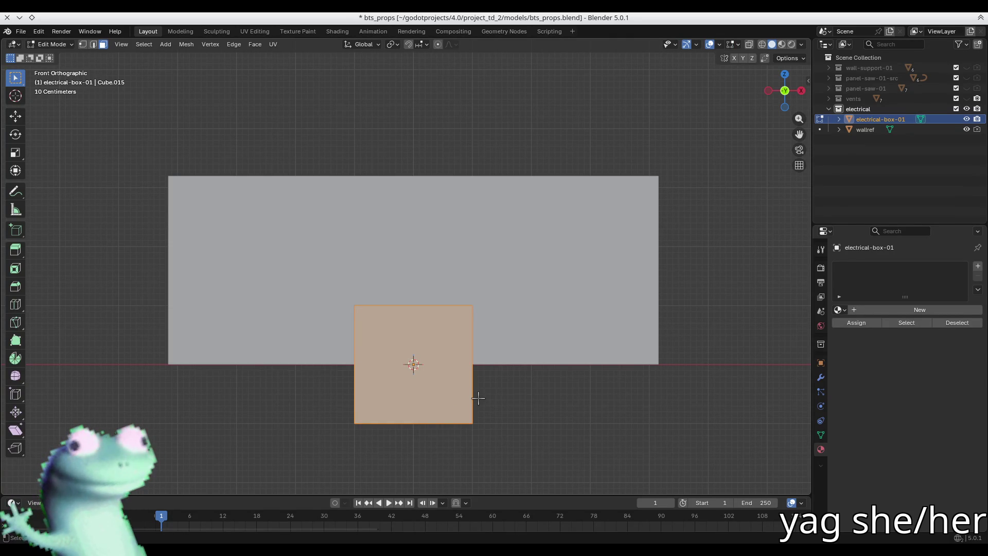
Move the box's mesh up along Z so its bottom sits on the ground line.
key("g")
key("z")
left_click(463, 341)
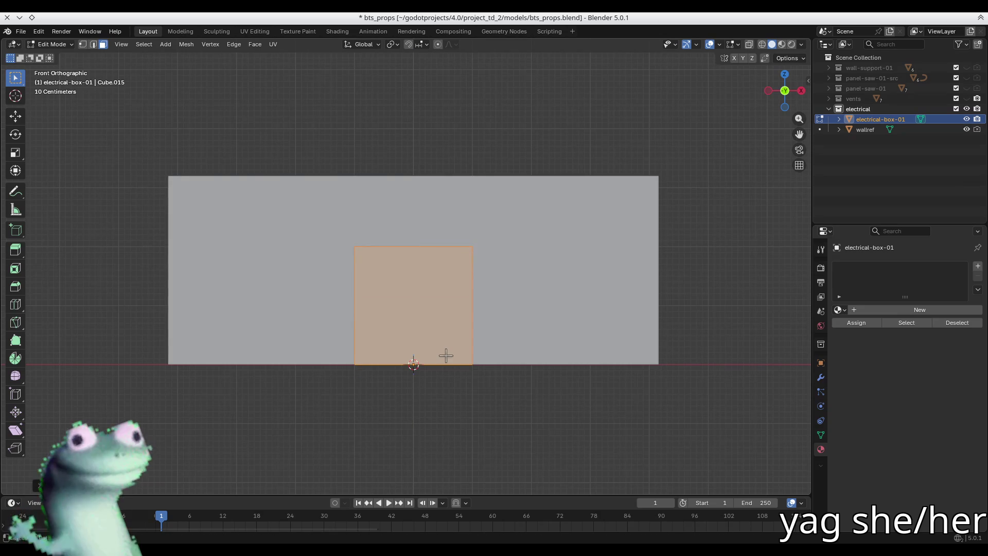
scroll(448, 354, "up", 2)
mouse_move(404, 324)
middle_mouse_down()
mouse_move(432, 339)
mouse_move(462, 336)
mouse_move(452, 325)
middle_mouse_up()
Pull the box's left-side vertices 1.2 m along Y in X-ray, then return to Object Mode.
key("alt+z")
key("1")
left_click_drag(357, 202, 250, 431)
key("g")
key("y")
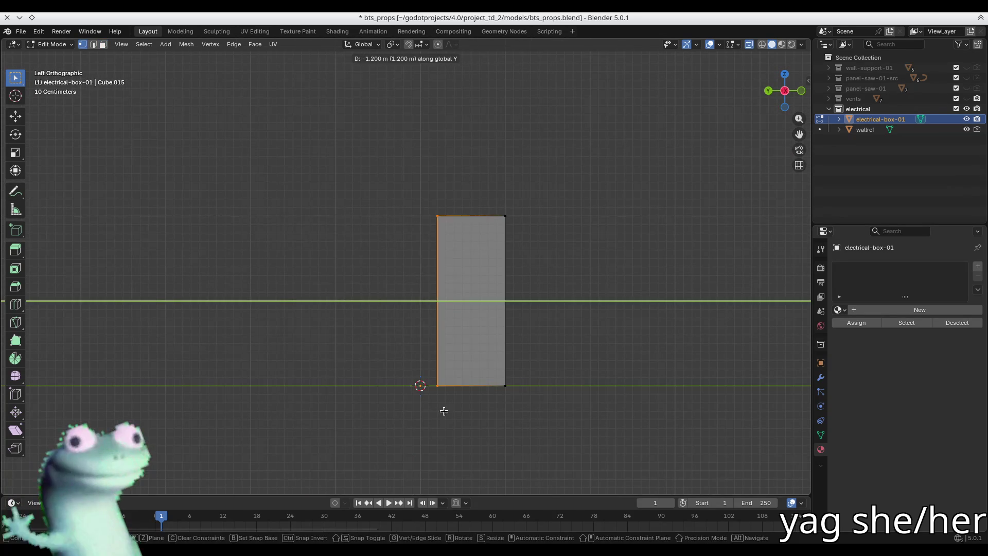
left_click(444, 411)
middle_click_drag(419, 404, 402, 393)
key("alt+z")
key("Tab")
Compare the wall's and electrical-box-01's dimensions in the sidebar.
scroll(446, 422, "down", 2)
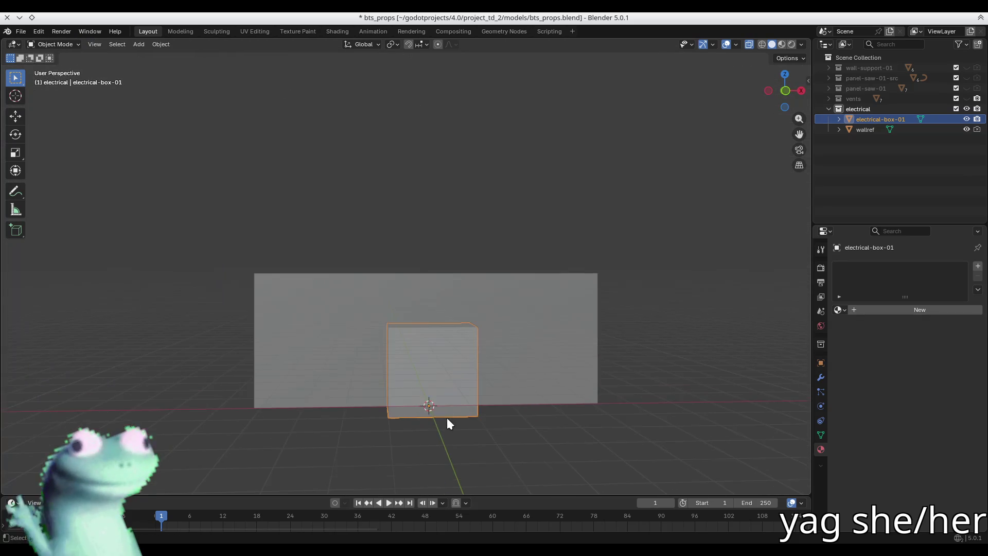
scroll(329, 371, "up", 3)
left_click(325, 360)
key("n")
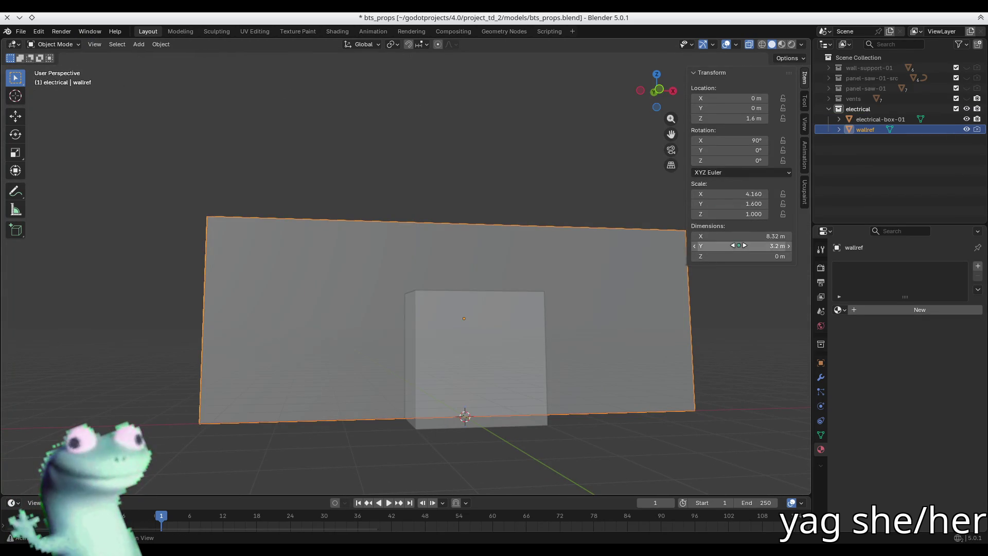
mouse_move(470, 353)
middle_mouse_down()
mouse_move(365, 366)
mouse_move(387, 354)
mouse_move(441, 370)
mouse_move(452, 361)
mouse_move(428, 348)
mouse_move(473, 346)
middle_mouse_up()
left_click(367, 364)
key("n")
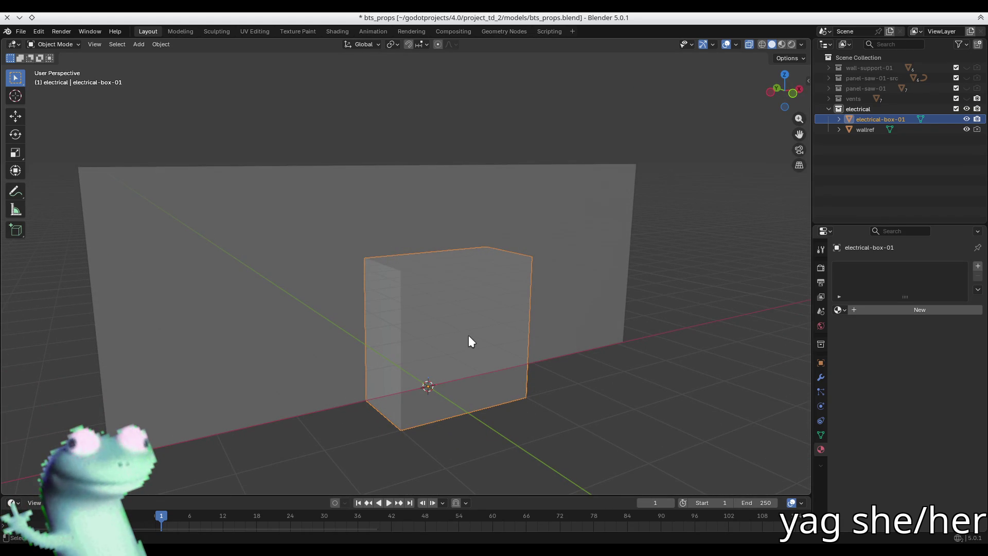
middle_click_drag(477, 335, 449, 347)
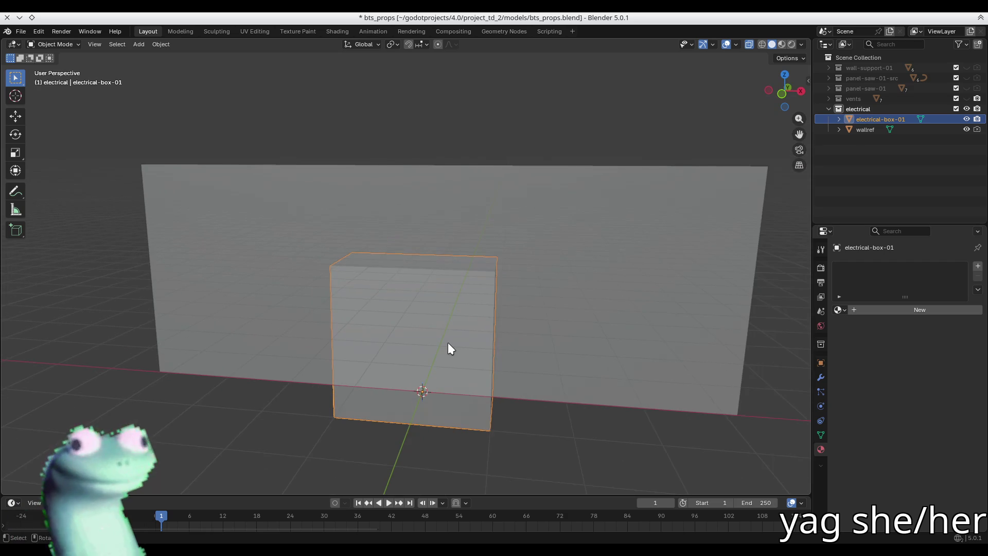
key("n")
key("n")
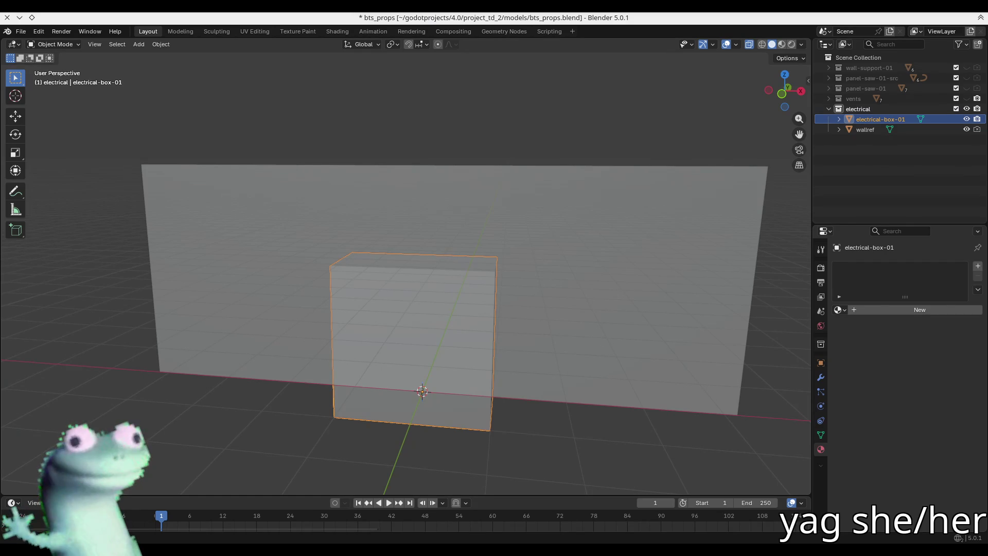
Narrow electrical-box-01 by scaling all its geometry along the X axis.
mouse_move(397, 294)
middle_mouse_down()
mouse_move(419, 289)
mouse_move(393, 297)
mouse_move(360, 276)
mouse_move(418, 294)
middle_mouse_up()
key("Tab")
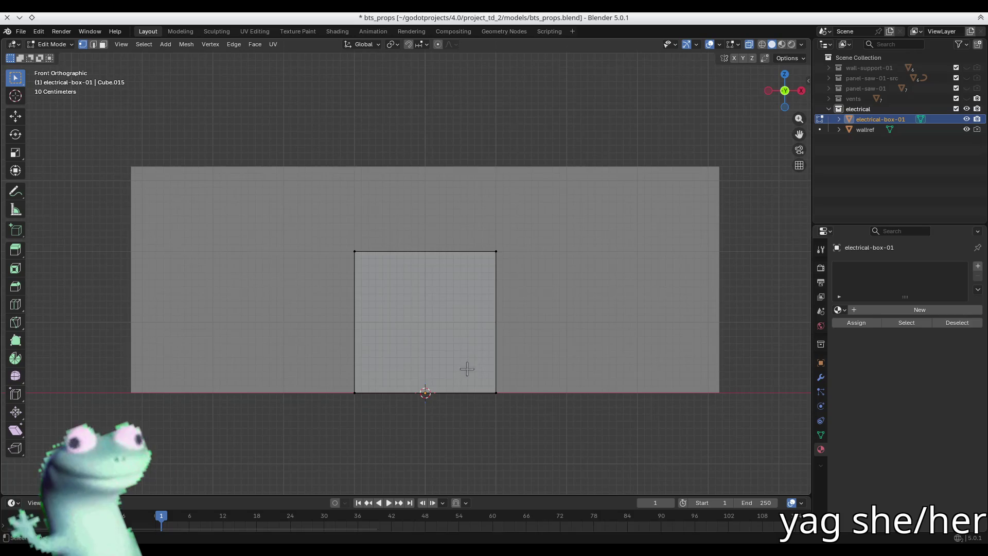
key("a")
key("s")
key("x")
left_click(536, 403)
Raise the box's bottom edge along Z so it sits up on the wall.
left_click_drag(589, 454, 301, 381)
key("g")
key("z")
left_click(462, 375)
Select all the box faces, move the reference image window further left, then hide it.
left_click_drag(567, 376, 335, 223)
mouse_move(296, 123)
left_mouse_down()
mouse_move(286, 110)
mouse_move(196, 111)
left_mouse_up()
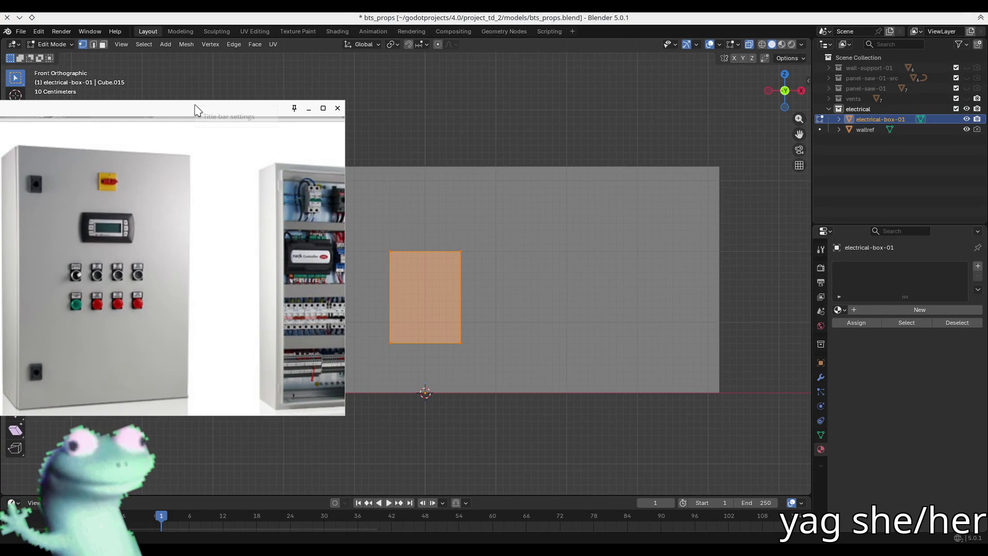
key("Escape")
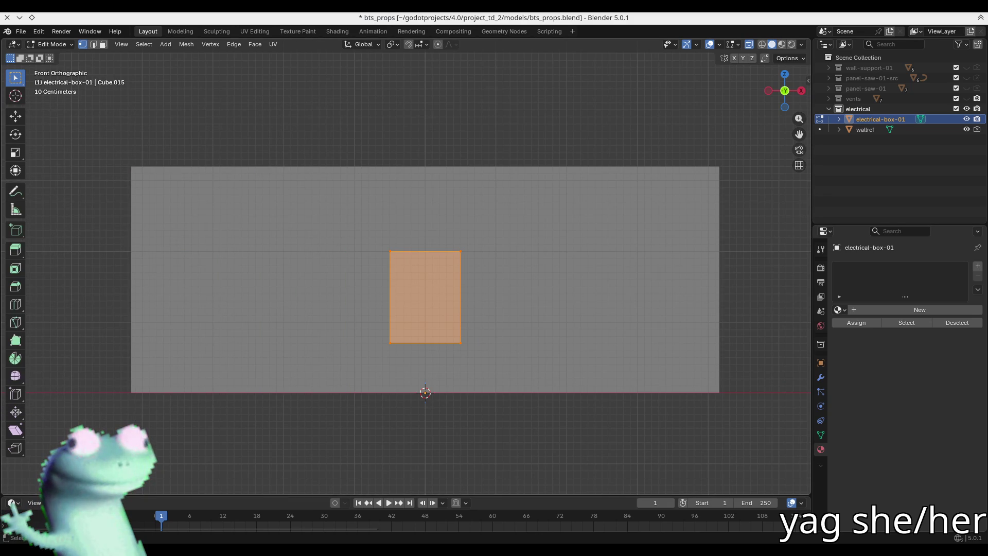
right_click(521, 15)
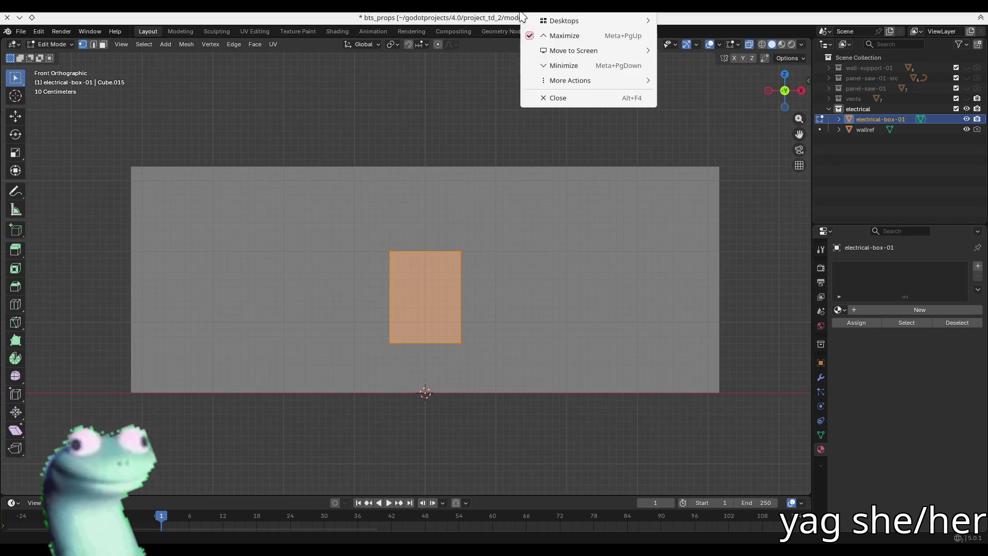
Toggle Blender's Keep Above Others window setting from its taskbar menu.
mouse_move(572, 80)
left_click(755, 111)
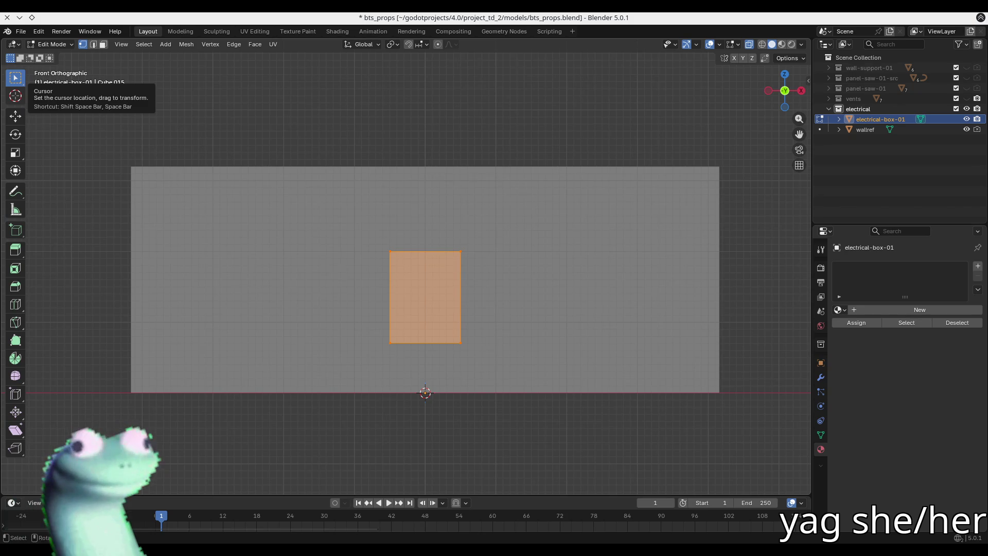
right_click(520, 16)
mouse_move(526, 63)
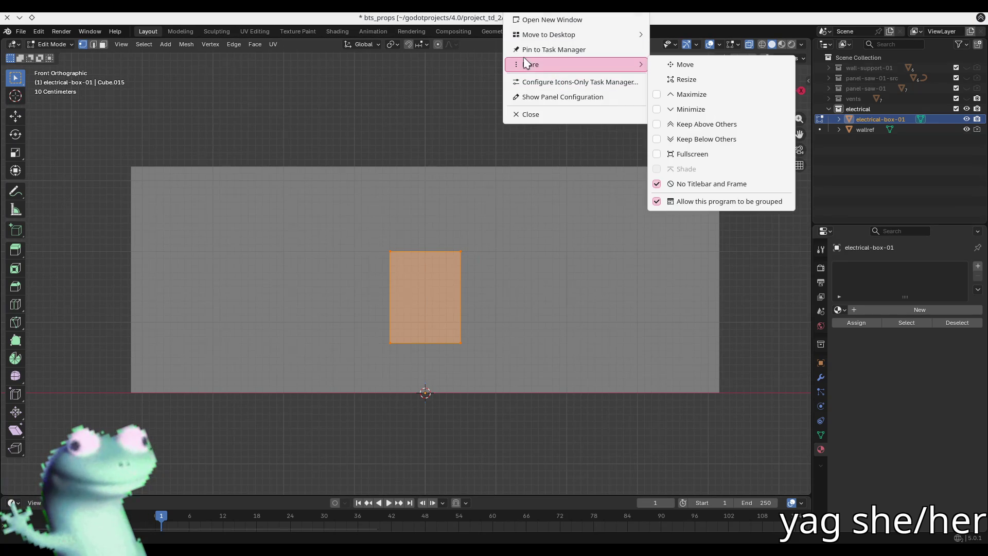
left_click(741, 124)
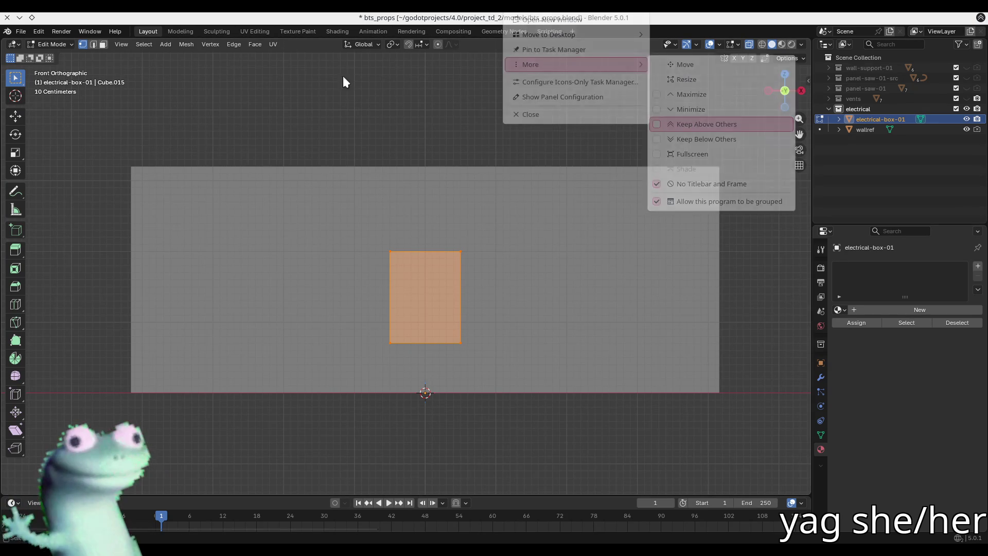
Move the reference window to the upper left, give it a titlebar and frame, and minimize it.
mouse_move(366, 72)
left_mouse_down()
mouse_move(499, 90)
mouse_move(3, 90)
mouse_move(330, 129)
left_mouse_up()
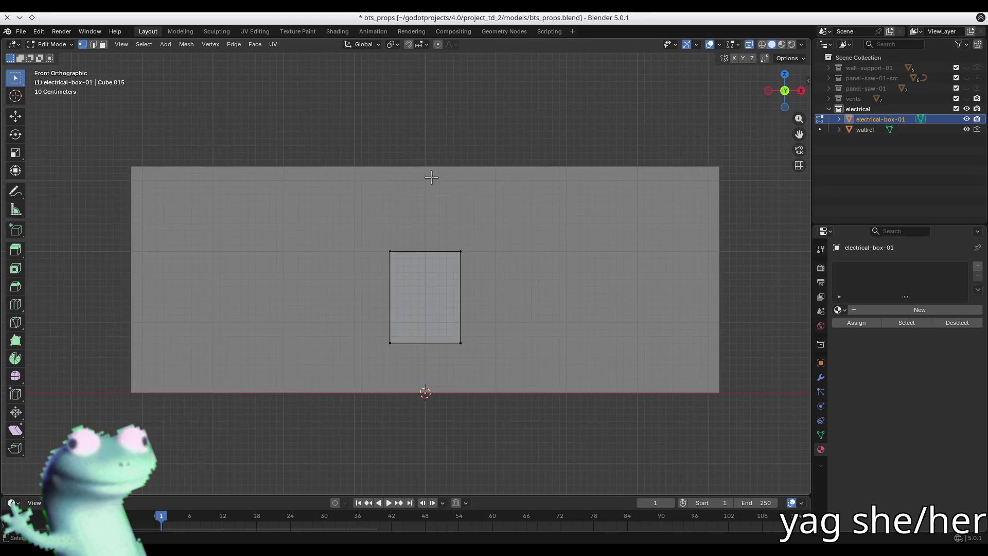
right_click(526, 18)
mouse_move(530, 65)
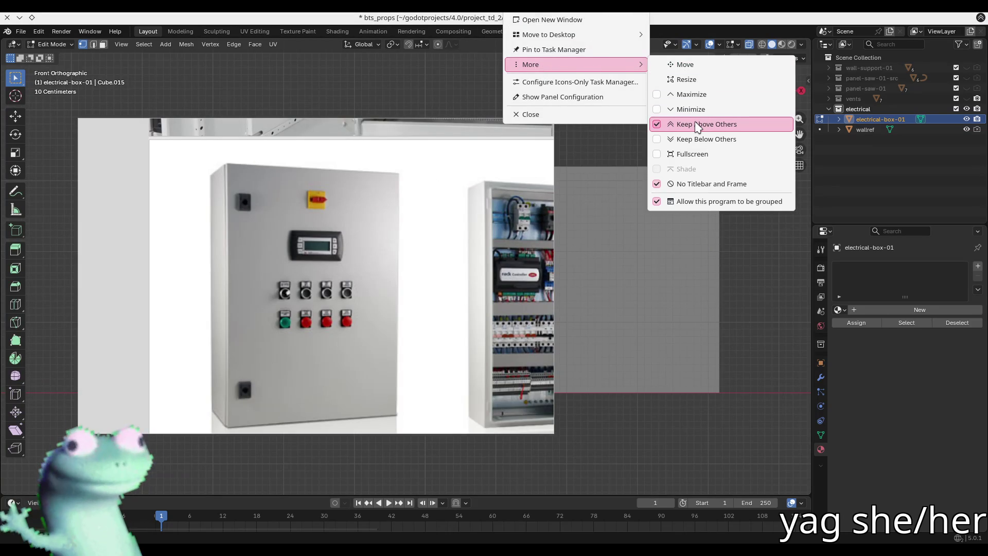
left_click(710, 184)
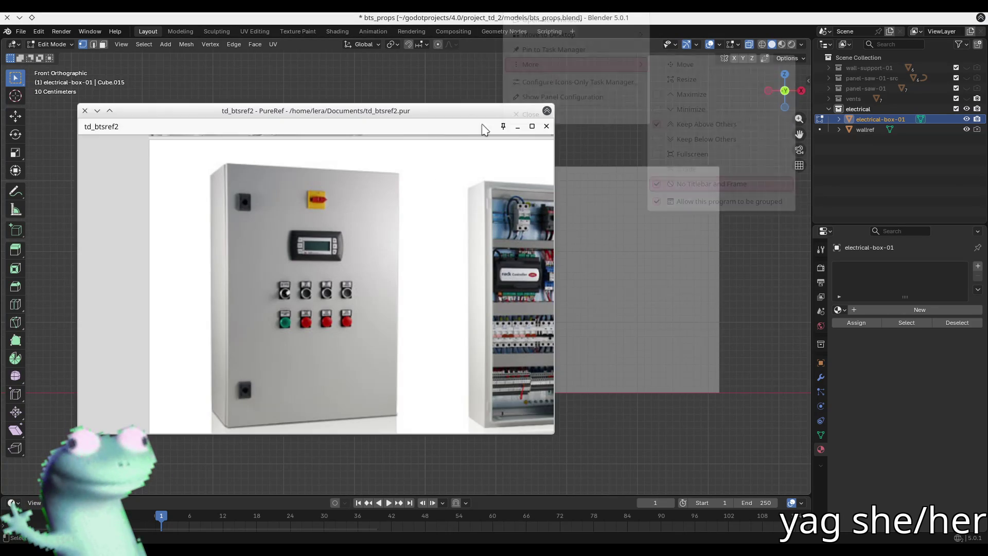
left_click(547, 111)
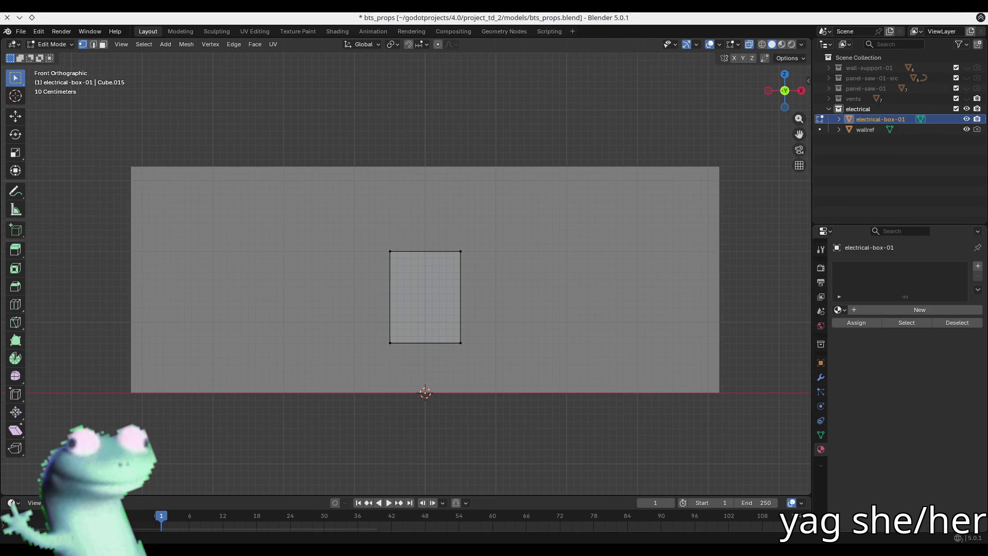
Turn off Keep Above Others for Blender and place the reference window at the upper middle.
key("alt+Tab")
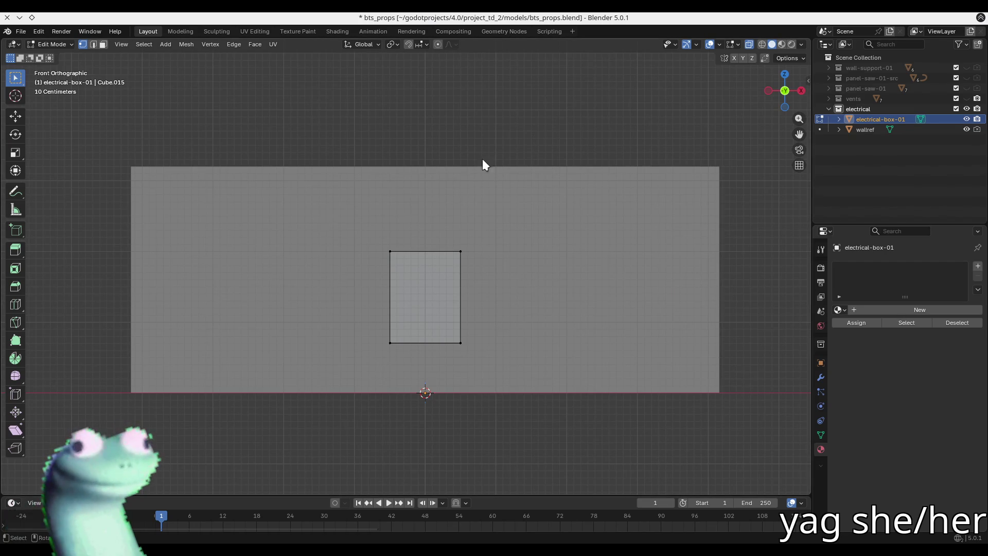
right_click(566, 6)
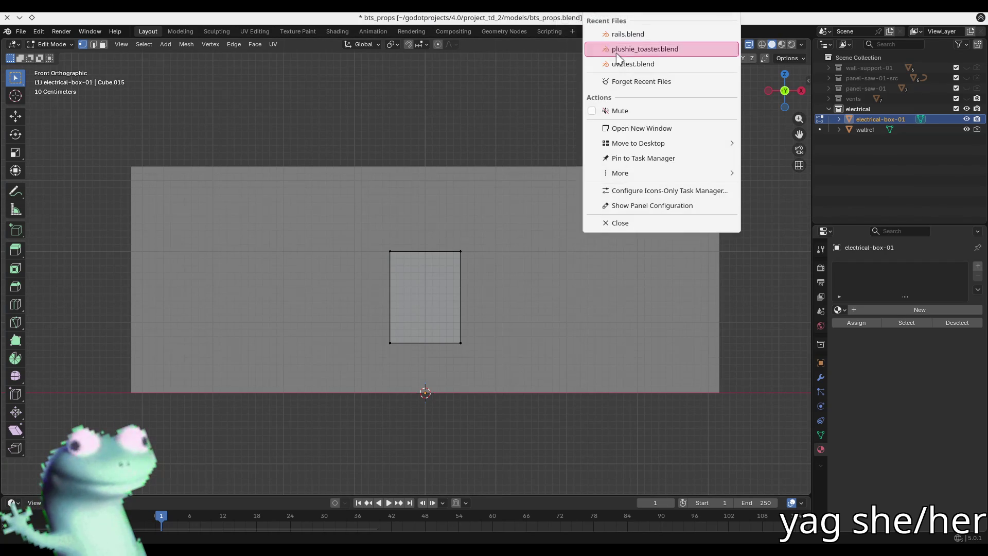
mouse_move(641, 179)
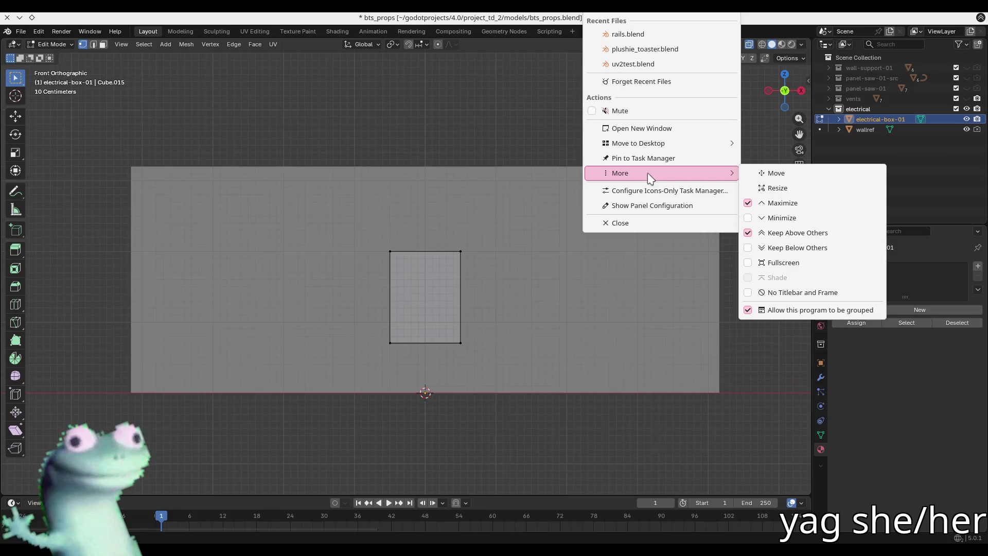
left_click(798, 232)
mouse_move(224, 132)
left_mouse_down()
mouse_move(457, 97)
mouse_move(319, 89)
mouse_move(425, 98)
left_mouse_up()
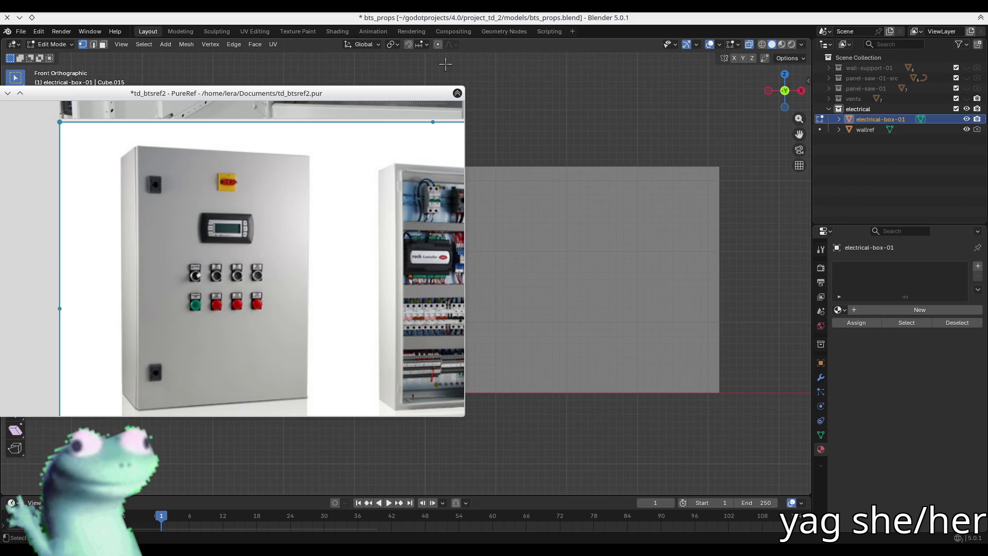
Narrow the reference window and slide the box's face along Y, cutting its depth by about 0.81 m.
left_click_drag(464, 141, 261, 175)
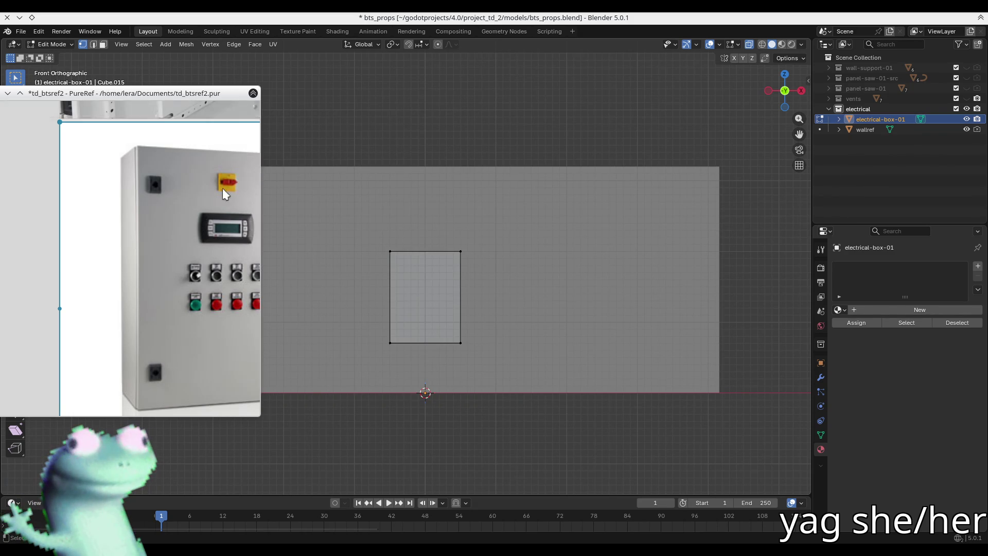
mouse_move(182, 101)
left_mouse_down()
mouse_move(208, 105)
mouse_move(198, 105)
left_mouse_up()
middle_click_drag(426, 281, 536, 262)
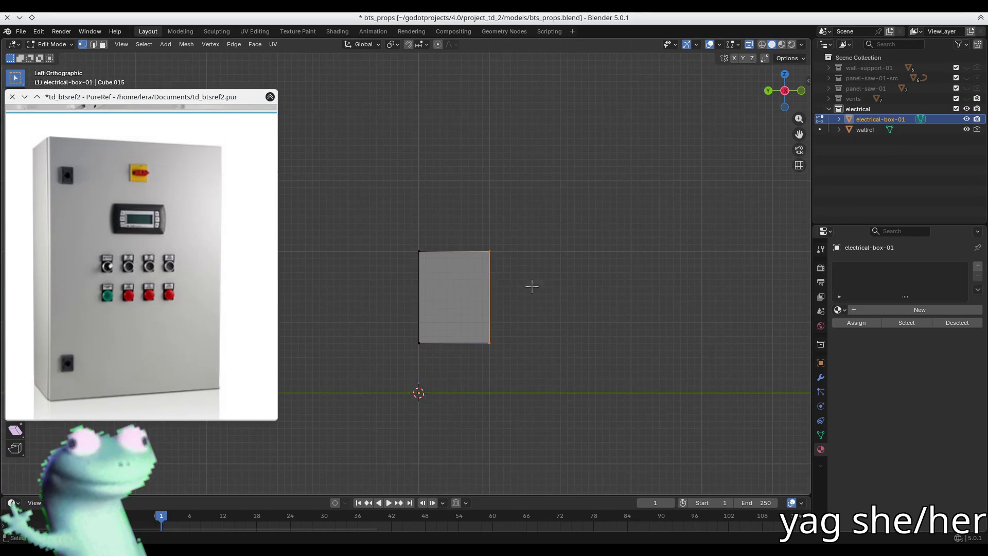
key("g")
key("y")
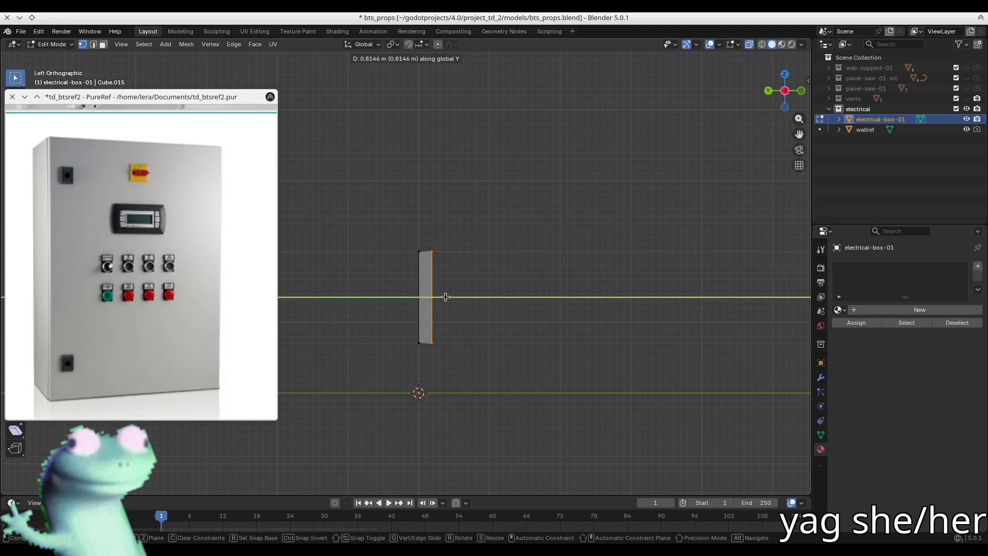
left_click(446, 297)
mouse_move(446, 297)
middle_mouse_down()
mouse_move(469, 320)
mouse_move(463, 366)
middle_mouse_up()
Select the box's front face and snap the 3D cursor to it.
key("Tab")
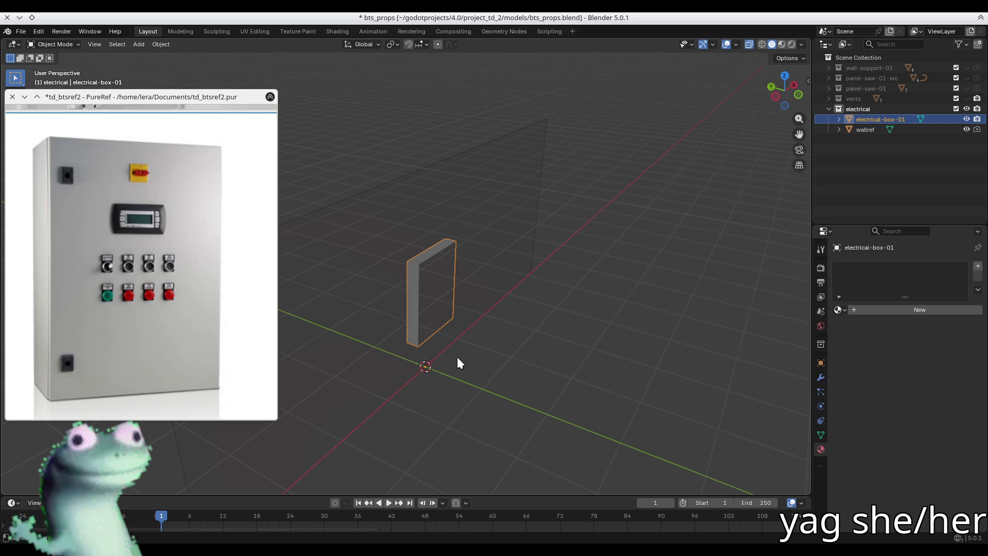
key("Tab")
middle_click_drag(441, 336, 532, 329)
key("3")
left_click(407, 278)
key("alt+z")
key("shift+s")
left_click(414, 343)
In Object Mode, set electrical-box-01's origin to the 3D cursor.
key("Tab")
middle_click_drag(461, 318, 407, 314)
right_click(407, 314)
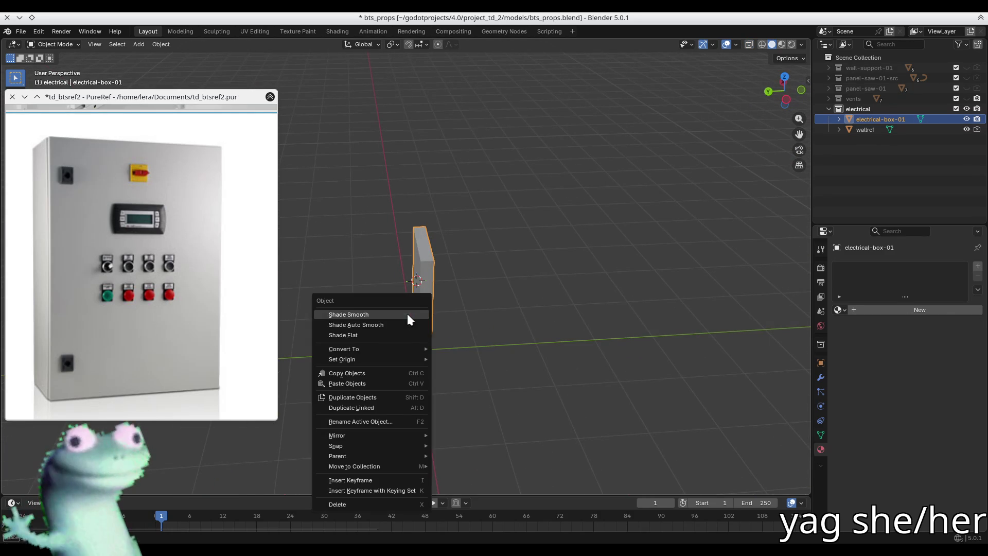
mouse_move(385, 360)
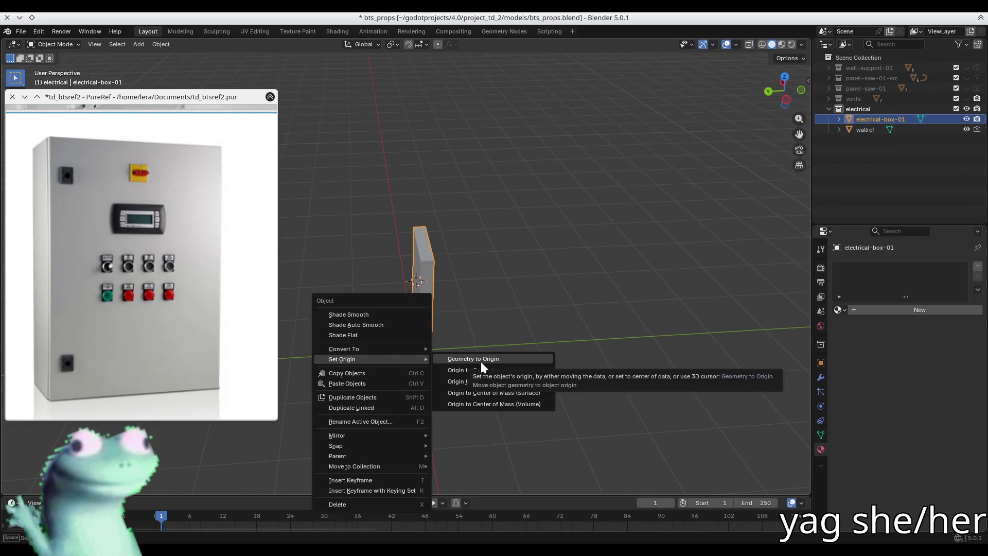
left_click(509, 381)
middle_click_drag(557, 352, 397, 317)
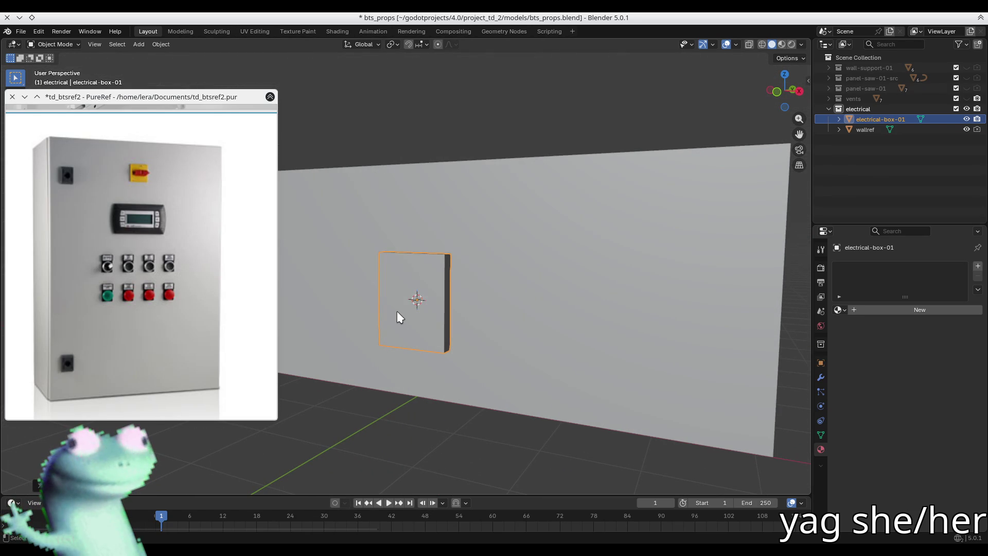
Pan the reference board to the open-cabinet and button-panel cabinet photos.
mouse_move(225, 278)
middle_mouse_down()
mouse_move(225, 265)
mouse_move(155, 265)
mouse_move(178, 286)
mouse_move(149, 269)
mouse_move(201, 260)
middle_mouse_up()
scroll(150, 269, "down", 3)
mouse_move(75, 267)
middle_mouse_down()
mouse_move(158, 264)
mouse_move(116, 271)
middle_mouse_up()
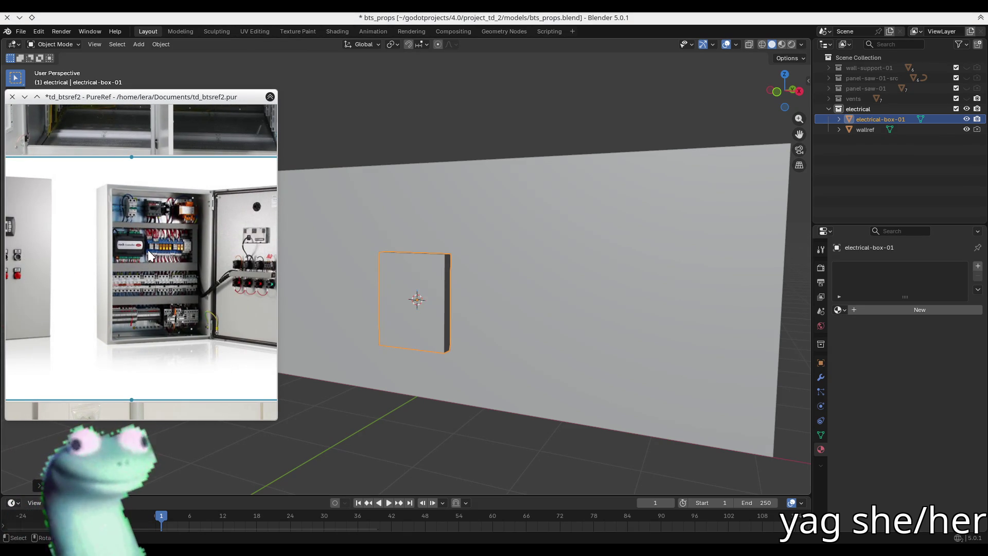
middle_click_drag(129, 273, 270, 274)
Deselect the electrical box, save bts_props.blend, and select the cabinet image on the reference board.
middle_click_drag(412, 280, 434, 285)
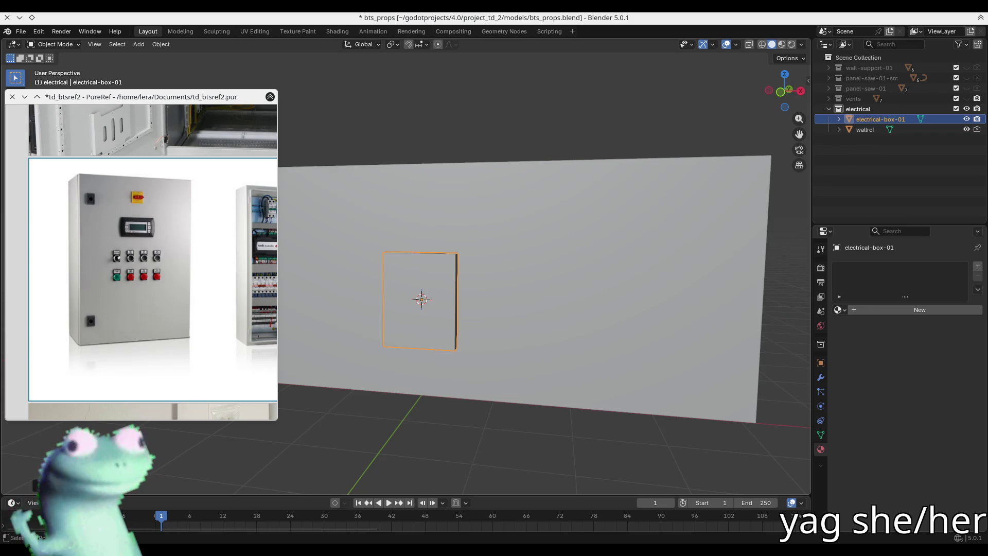
left_click(401, 126)
key("ctrl+s")
left_click(168, 157)
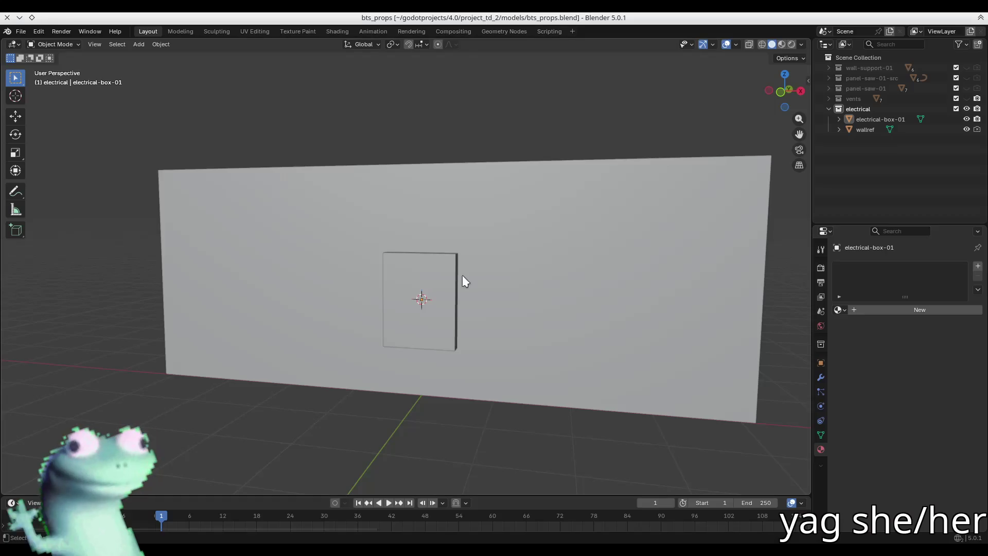
Select electrical-box-01 and show its sidebar dimensions: 0.996 × 0.185 × 1.29 m at Z 1.3527 m.
mouse_move(463, 280)
middle_mouse_down()
mouse_move(472, 298)
mouse_move(319, 297)
middle_mouse_up()
left_click(448, 294)
key("n")
scroll(425, 293, "up", 2)
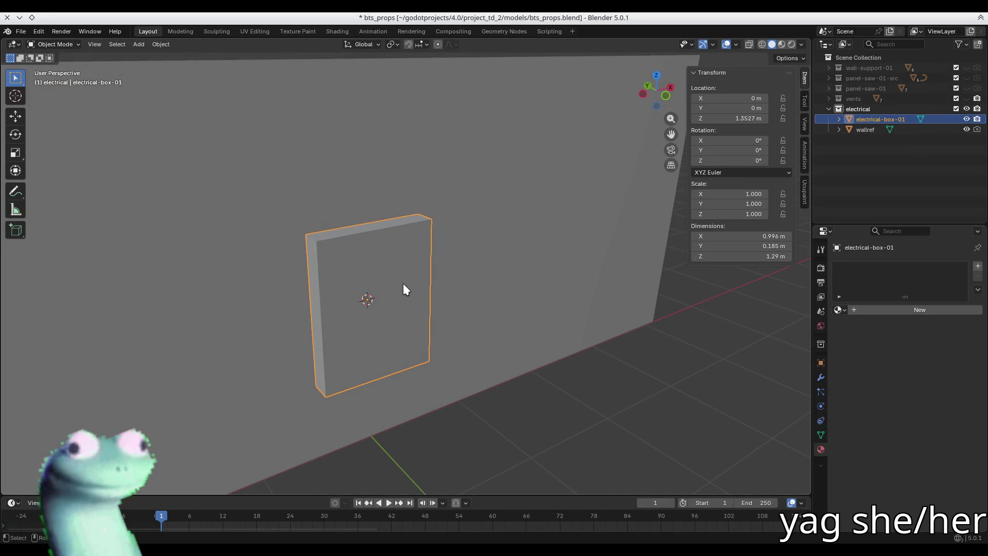
Hide Blender's sidebar, fly Godot's camera to a tiled floor corner, and select the c2_complication root.
key("n")
key("alt+Tab")
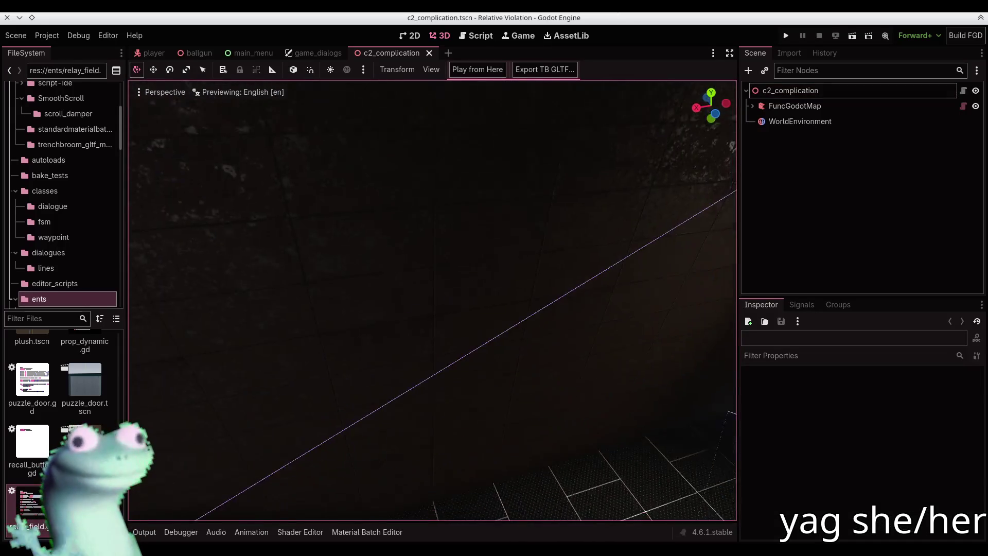
right_click_drag(432, 301, 391, 327)
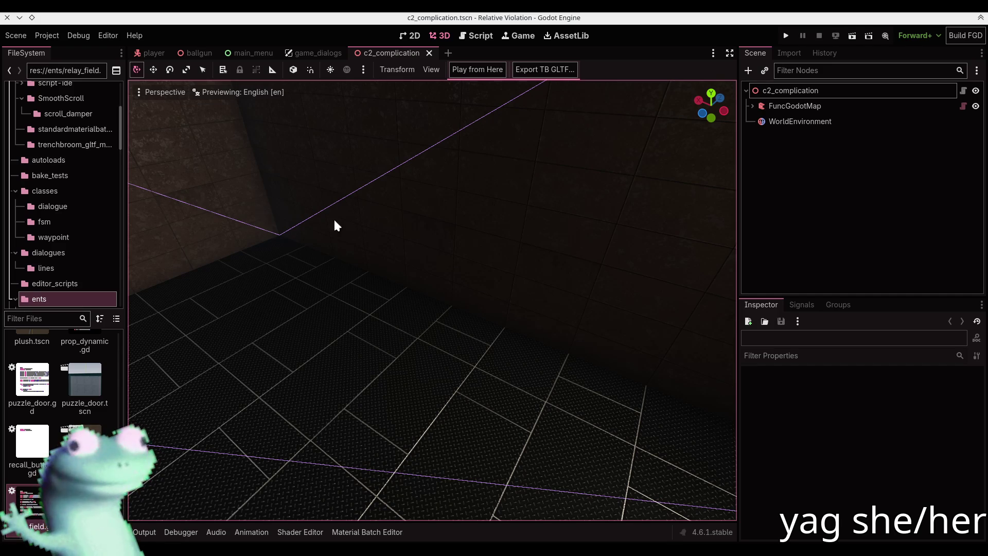
right_click_drag(384, 231, 415, 227)
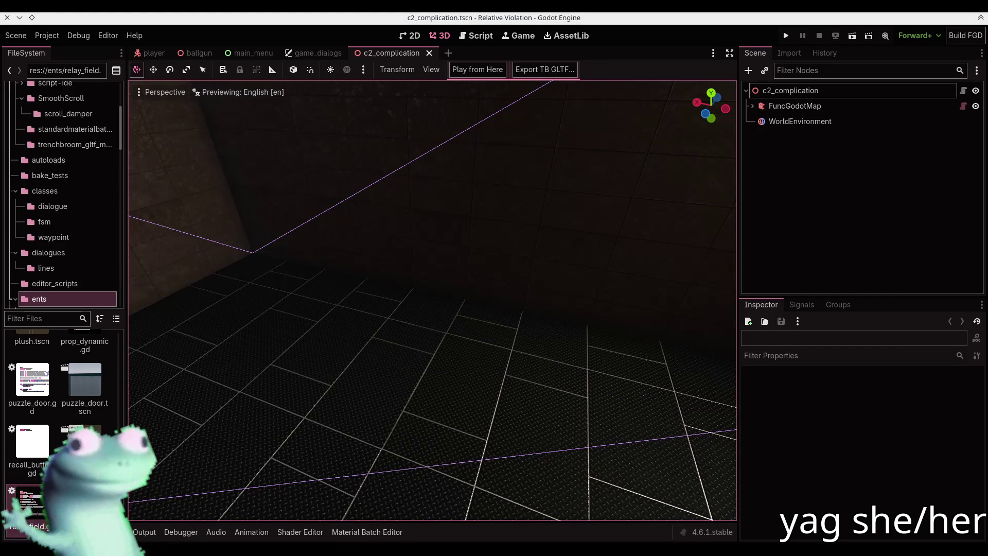
mouse_move(428, 238)
right_mouse_down()
mouse_move(428, 229)
mouse_move(509, 231)
right_mouse_up()
left_click(783, 93)
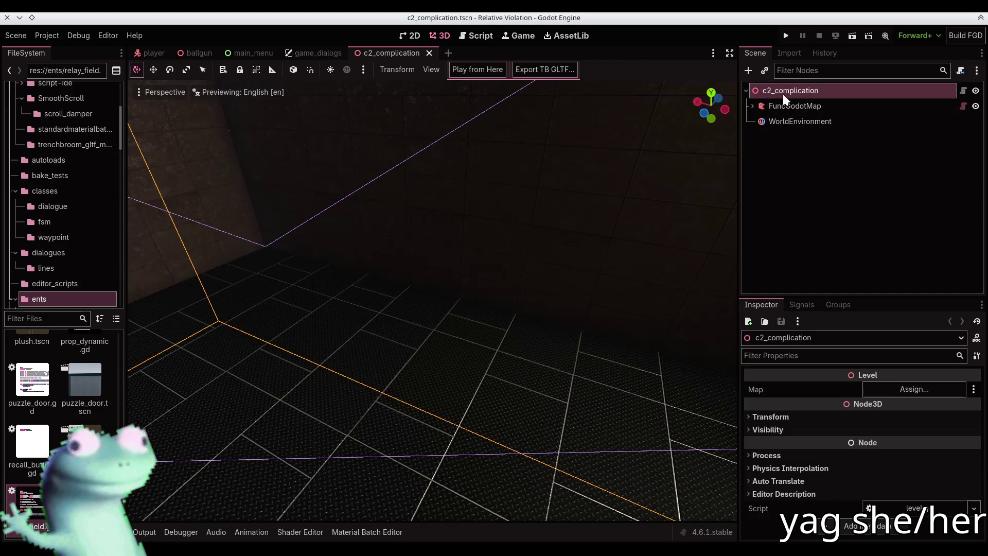
Add a MeshInstance3D child node to c2_complication and give it a BoxMesh.
key("ctrl+a")
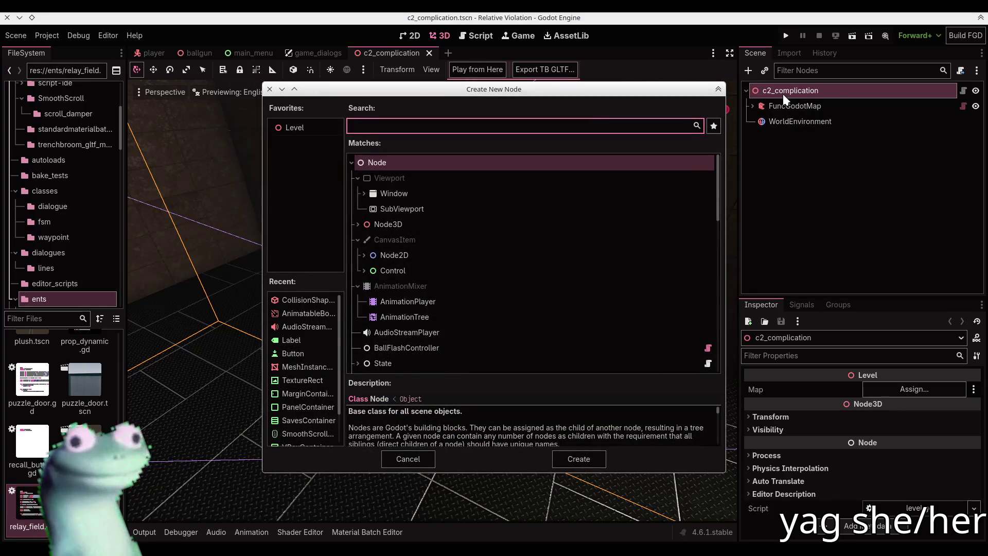
type("mesh")
key("Return")
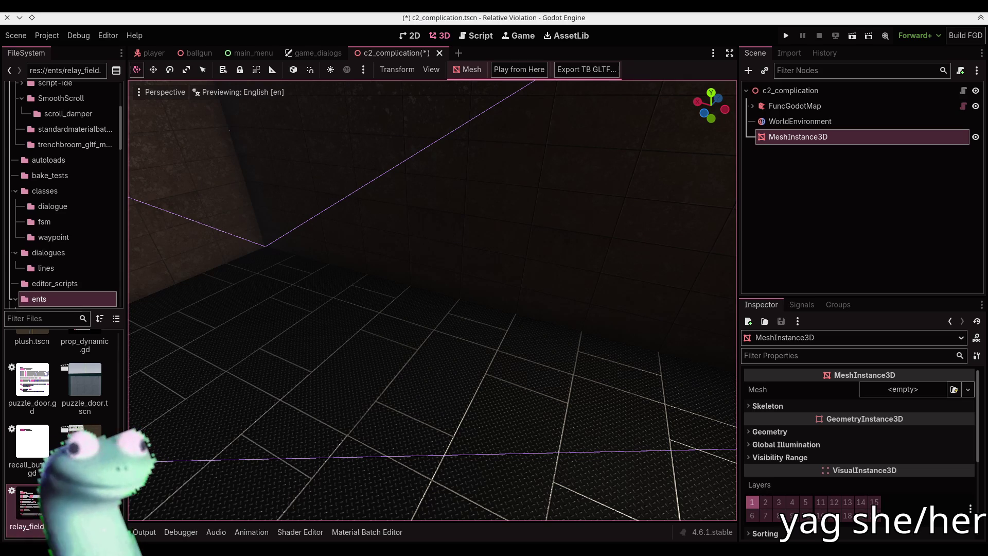
middle_click_drag(483, 219, 606, 247)
left_click(899, 390)
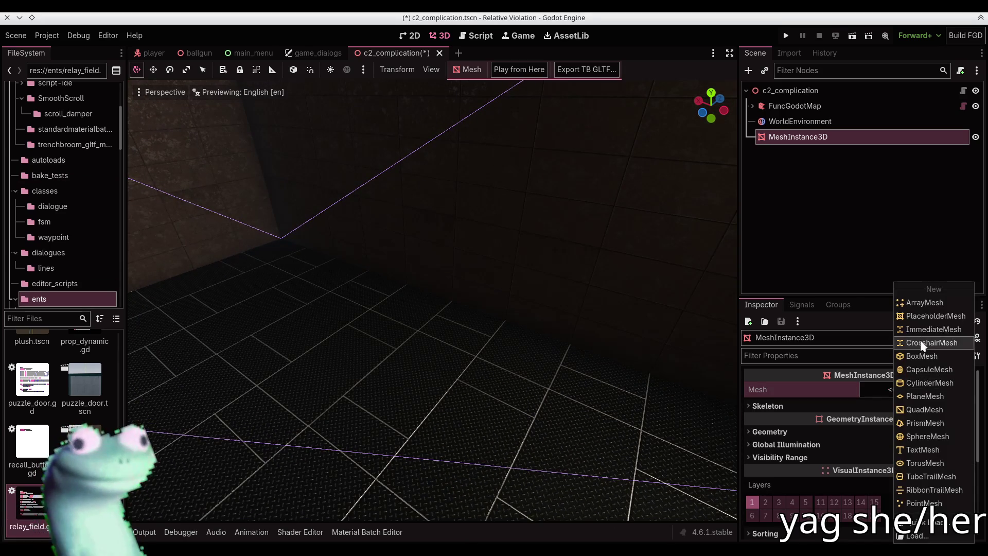
left_click(922, 356)
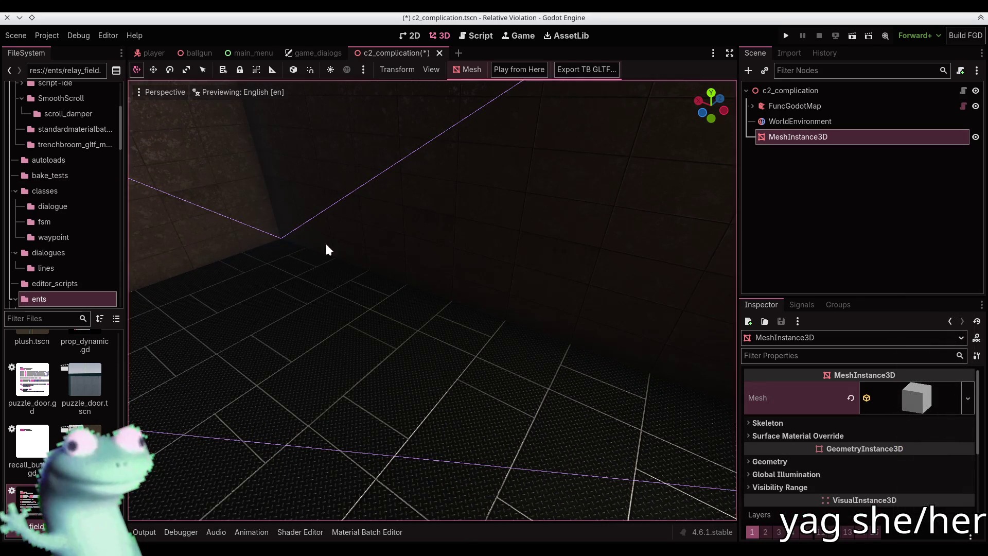
Place the new box mesh on the tiled floor near the wall corner.
key("f")
scroll(481, 307, "down", 5)
mouse_move(480, 307)
middle_mouse_down()
mouse_move(580, 279)
mouse_move(479, 311)
middle_mouse_up()
scroll(479, 317, "up", 3)
key("g")
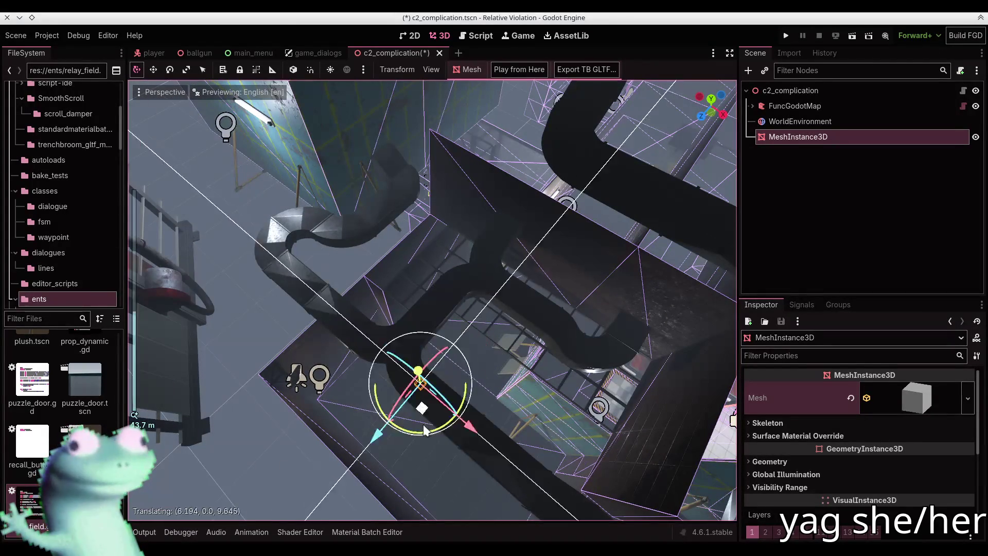
scroll(479, 312, "down", 3)
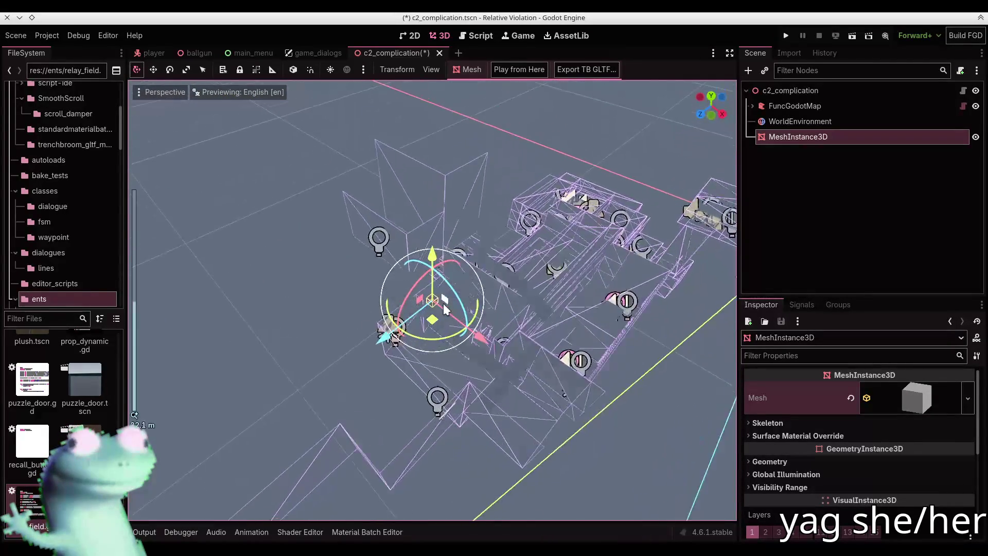
scroll(433, 335, "up", 6)
mouse_move(422, 342)
middle_mouse_down()
mouse_move(401, 430)
mouse_move(525, 353)
mouse_move(346, 287)
middle_mouse_up()
scroll(400, 431, "up", 2)
scroll(346, 287, "up", 3)
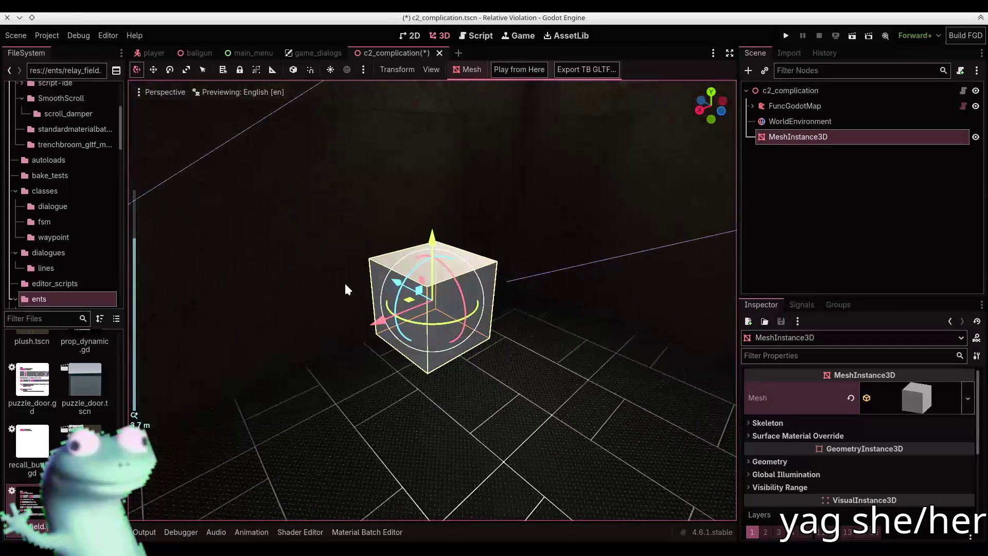
left_click(469, 389)
Read the electrical box's dimensions, 0.996 × 0.185 × 1.29 m, in the N sidebar.
scroll(469, 390, "down", 2)
middle_click_drag(574, 276, 577, 267)
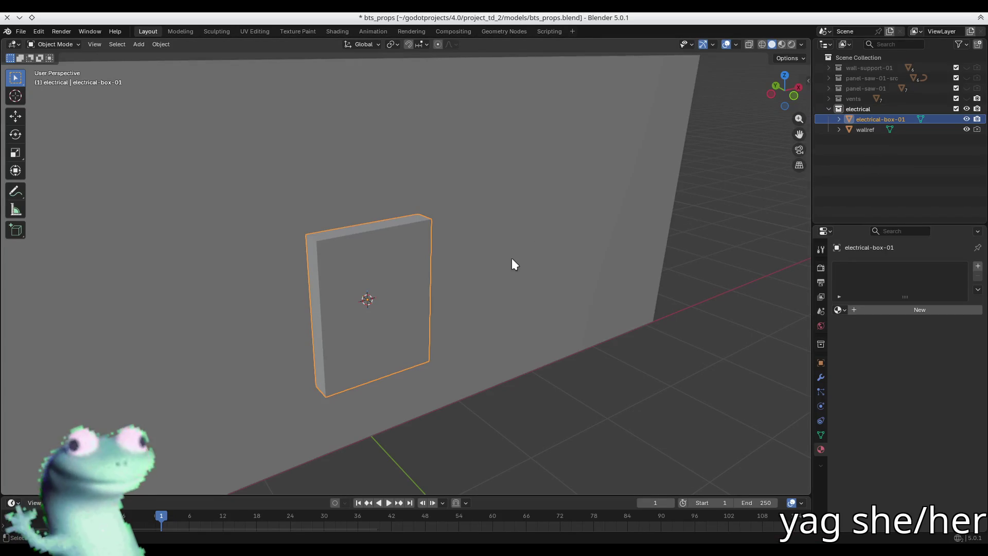
key("n")
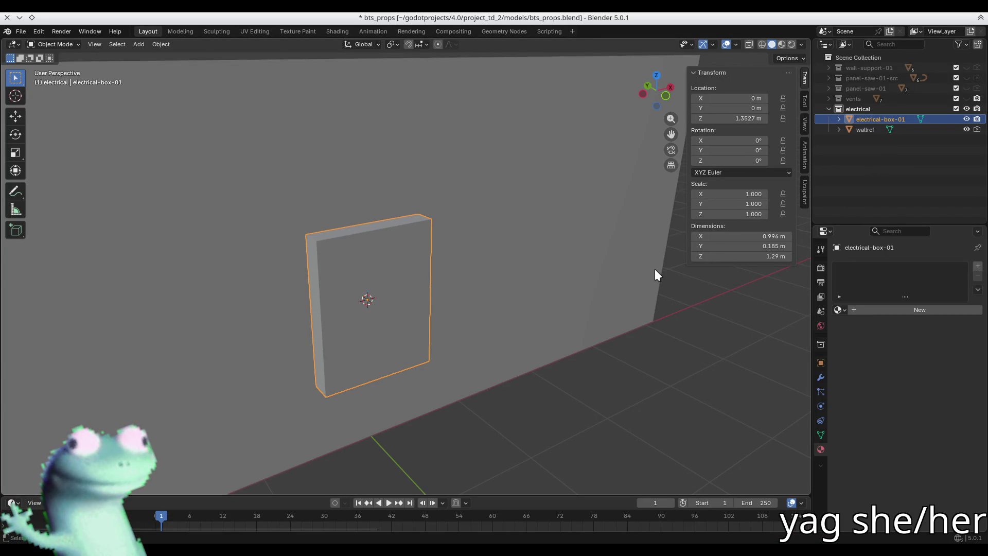
key("alt+Tab")
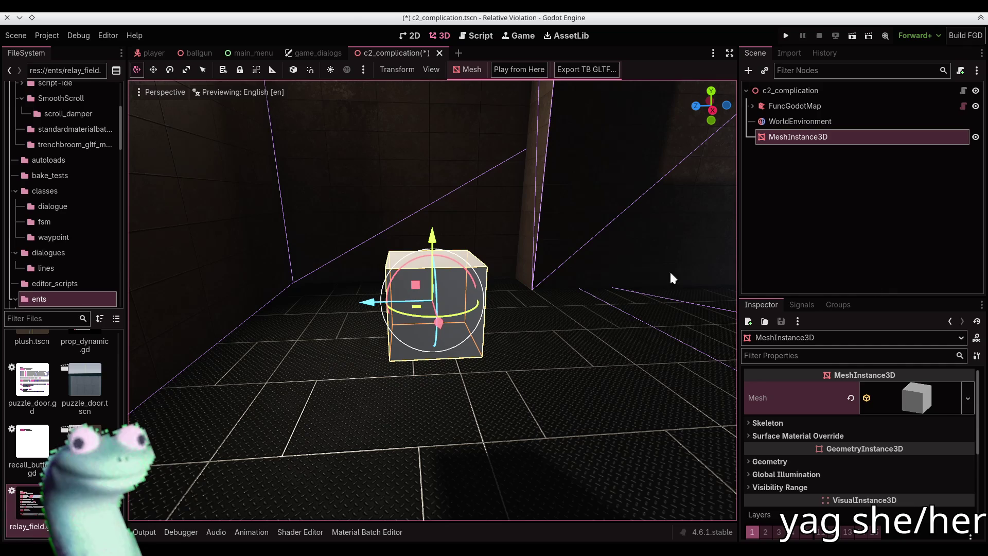
Expand the BoxMesh and set its X size to 0.999, checking Blender's dimensions.
left_click(899, 395)
left_click(778, 515)
type("0.999")
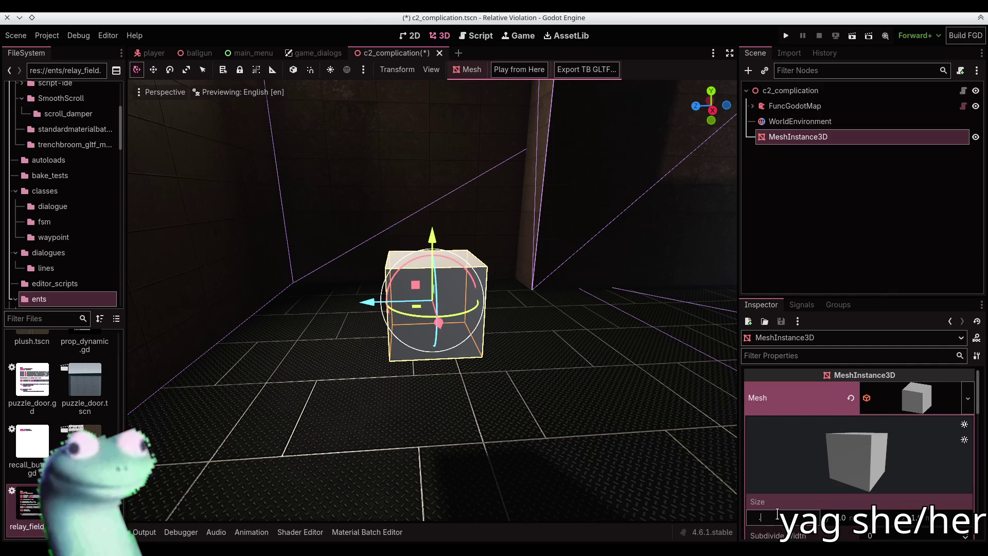
key("Tab")
key("Tab")
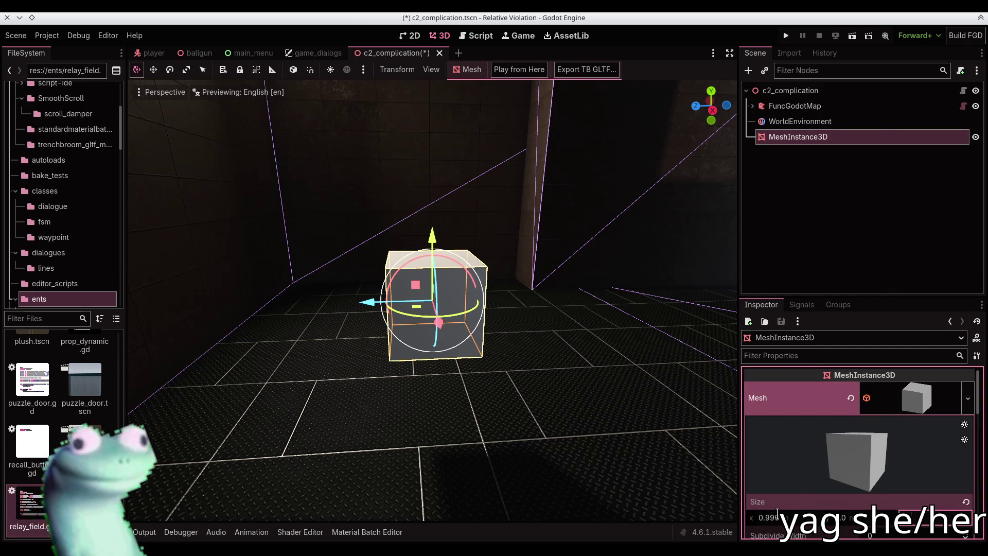
key("alt+Tab")
key("alt+Tab")
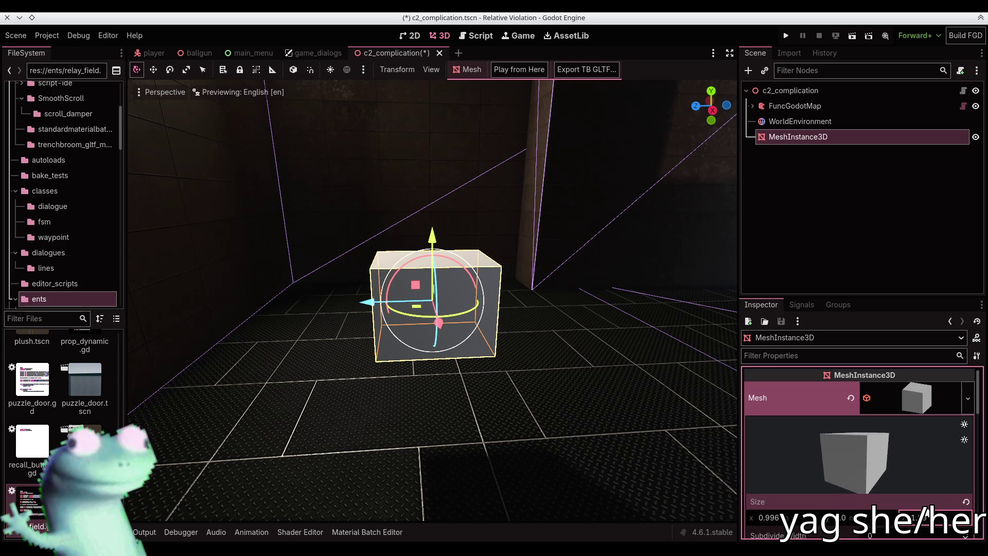
key("alt+Tab")
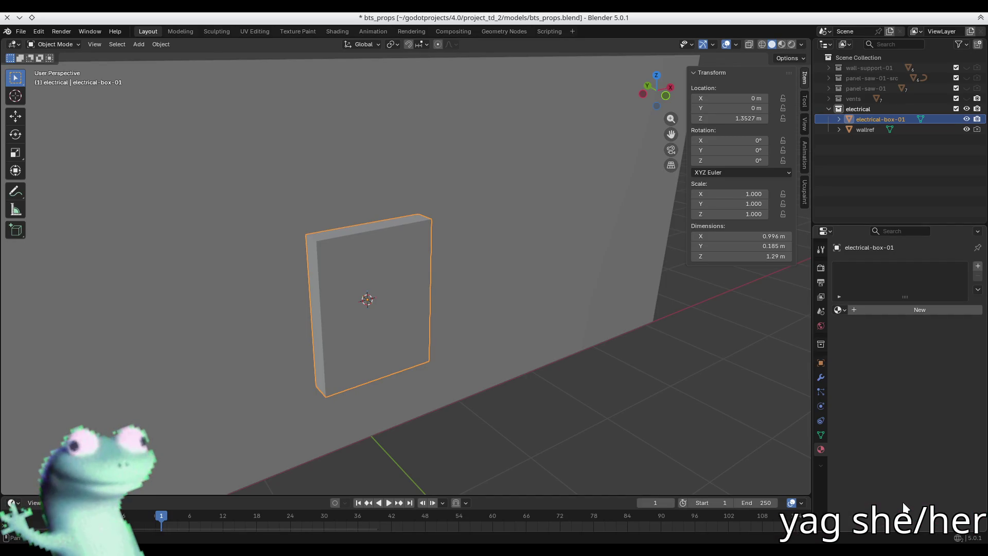
key("alt+Tab")
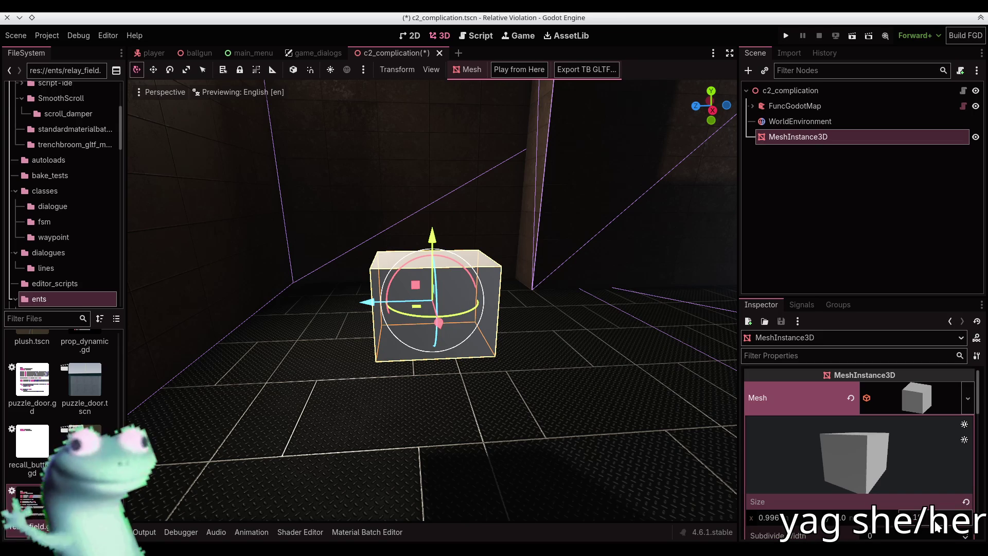
Set the box's Z size to 0.35 and its Y height to 1.29.
type("0.3")
key("Return")
left_click(937, 524)
type("0.35")
key("Return")
key("alt+Tab")
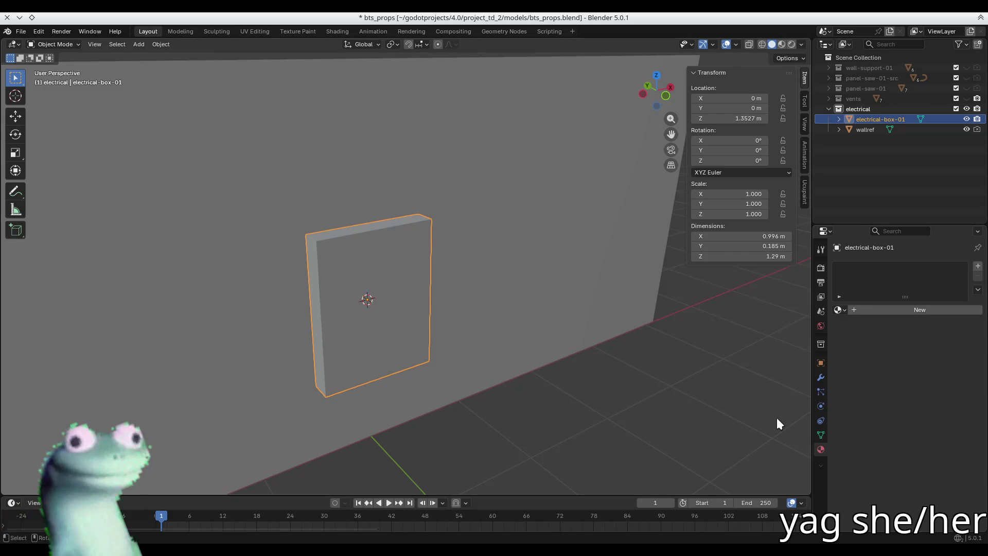
key("alt+Tab")
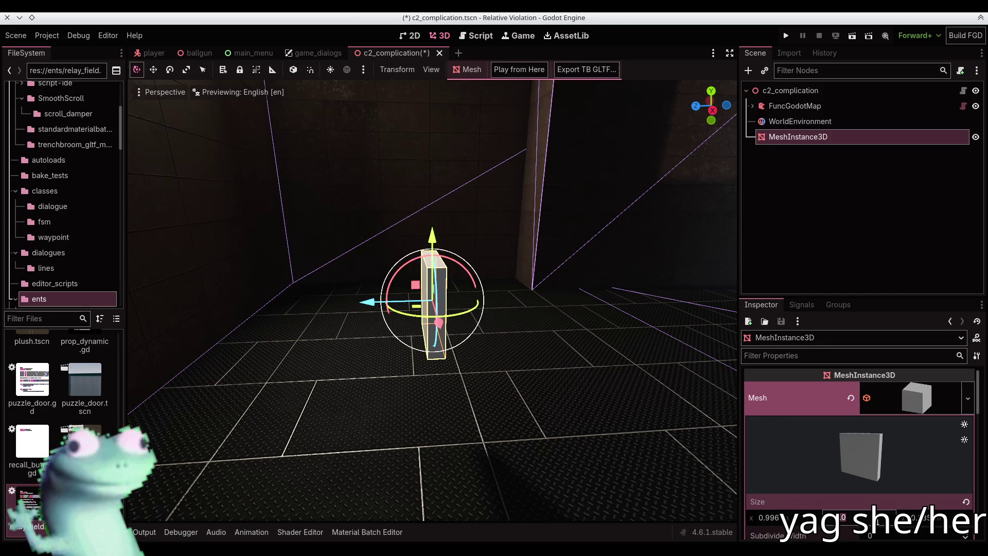
type("1.29")
key("Return")
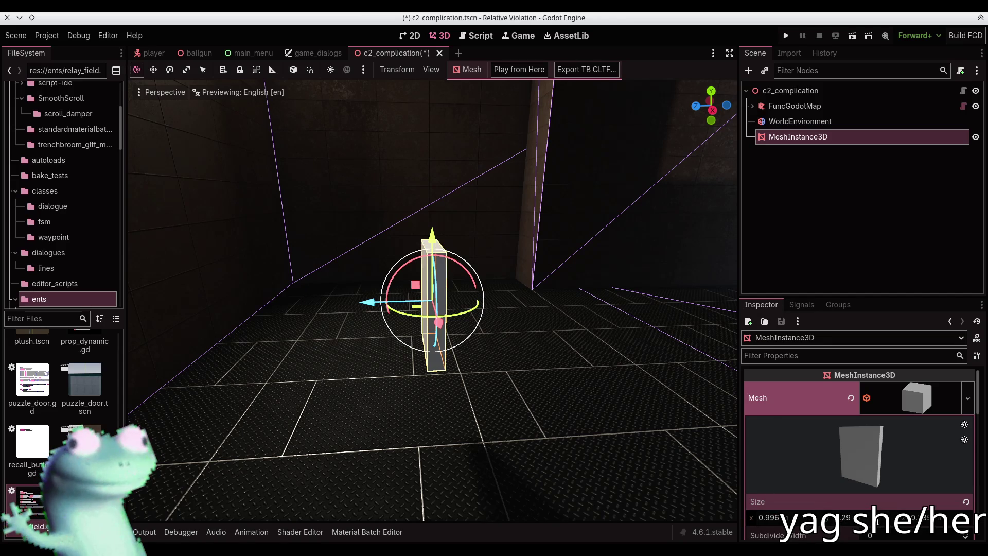
Slide the slab along Z flat against the room wall and view it head-on.
mouse_move(523, 348)
middle_mouse_down()
mouse_move(202, 330)
mouse_move(438, 309)
middle_mouse_up()
left_click_drag(514, 305, 768, 297)
key("f")
left_click_drag(490, 298, 534, 294)
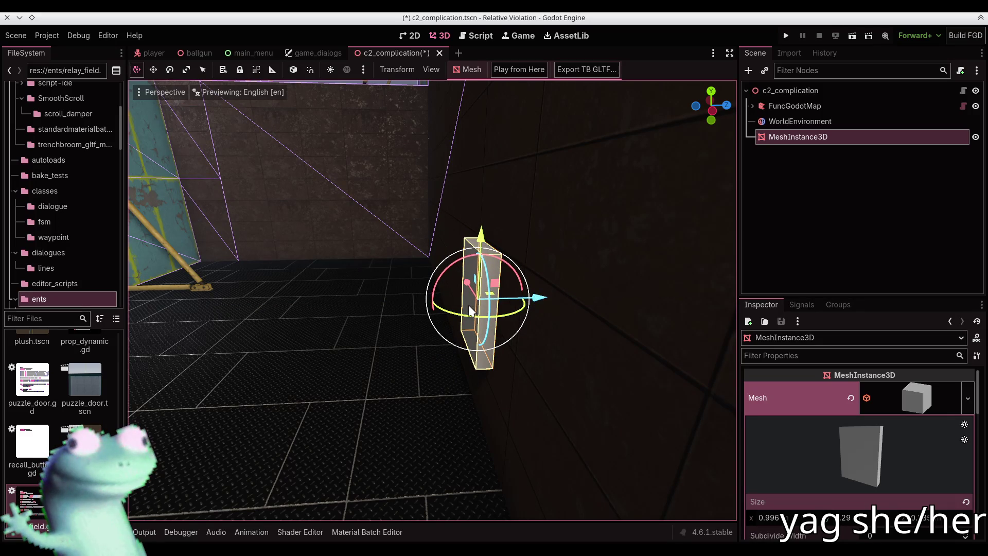
key("ctrl+KP_1")
mouse_move(534, 295)
middle_mouse_down()
mouse_move(391, 288)
mouse_move(464, 278)
middle_mouse_up()
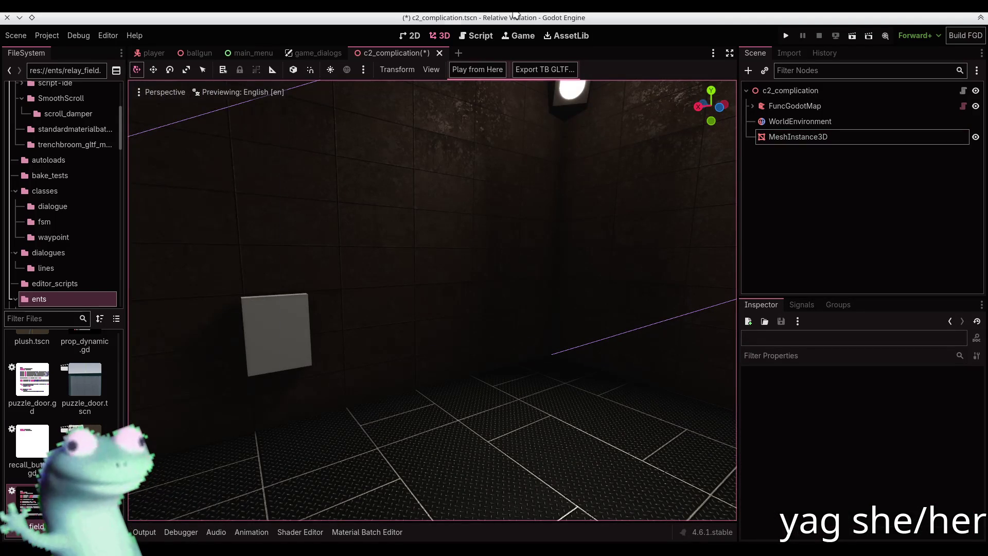
left_click_drag(282, 421, 806, 469, "alt")
scroll(332, 290, "down", 5)
key("ctrl+p")
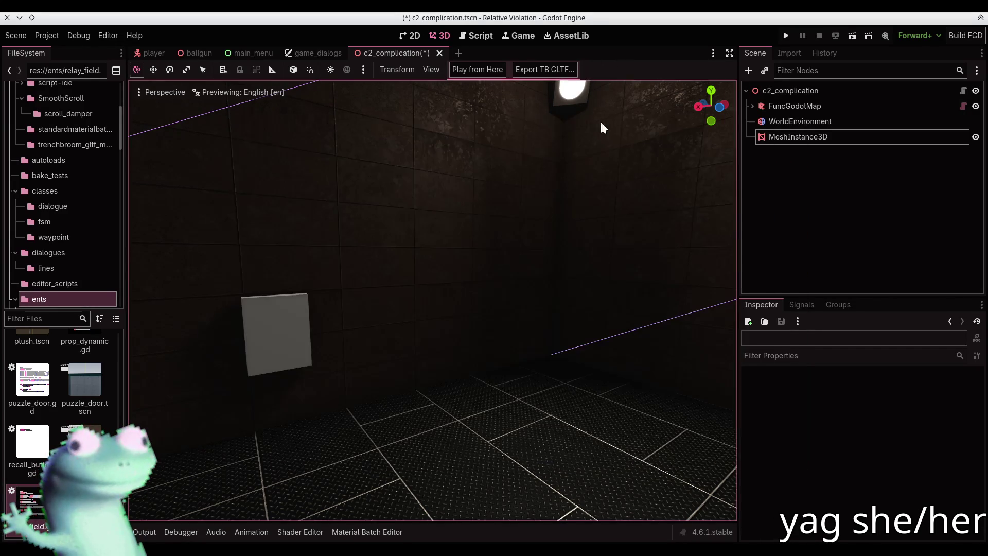
mouse_move(602, 125)
right_mouse_down()
mouse_move(582, 226)
mouse_move(528, 268)
mouse_move(497, 227)
mouse_move(466, 237)
mouse_move(476, 216)
mouse_move(450, 361)
mouse_move(461, 337)
mouse_move(502, 399)
mouse_move(512, 389)
mouse_move(502, 382)
right_mouse_up()
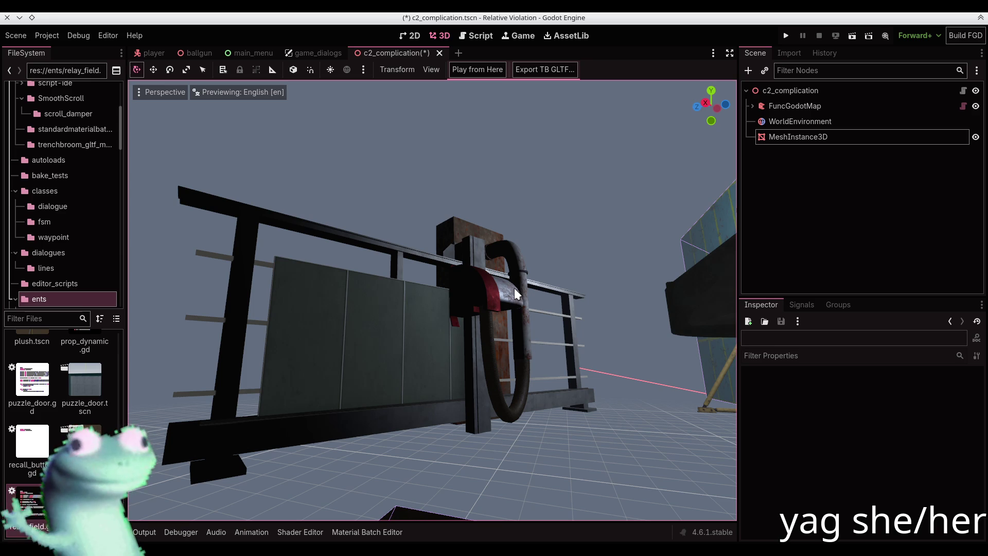
right_click_drag(514, 293, 567, 299)
right_click_drag(504, 310, 503, 310)
right_click_drag(449, 444, 449, 444)
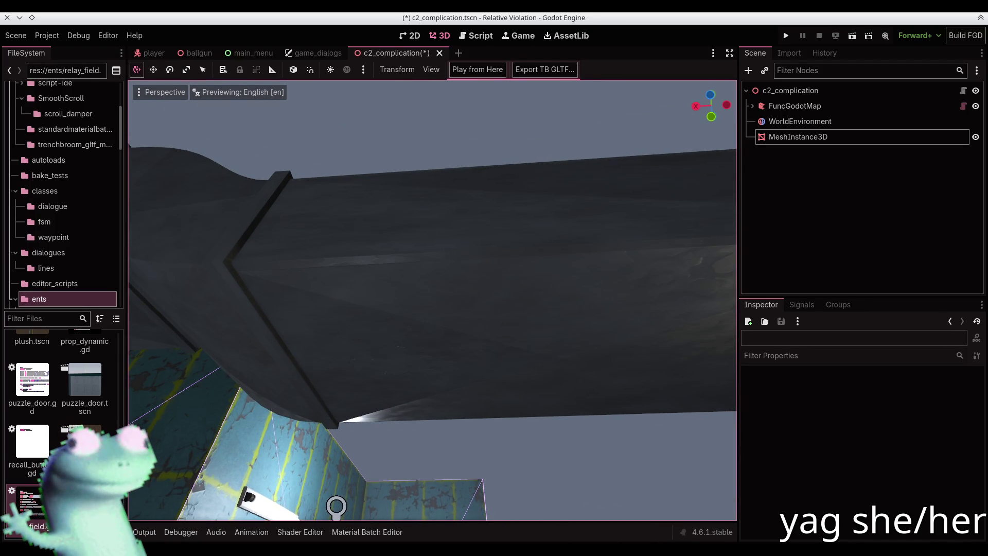
right_click_drag(449, 444, 449, 444)
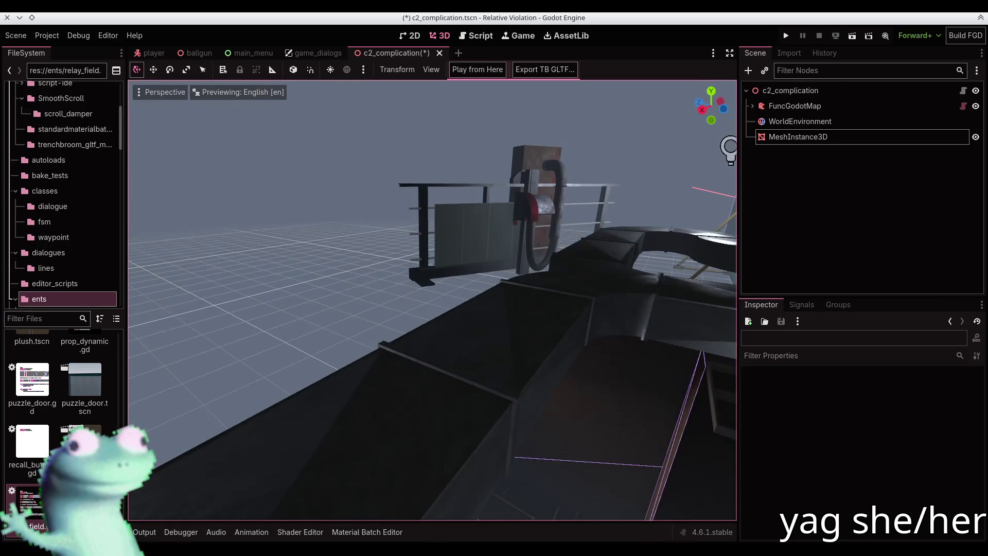
right_click_drag(495, 289, 496, 289)
right_click_drag(461, 223, 462, 223)
right_click_drag(494, 290, 494, 290)
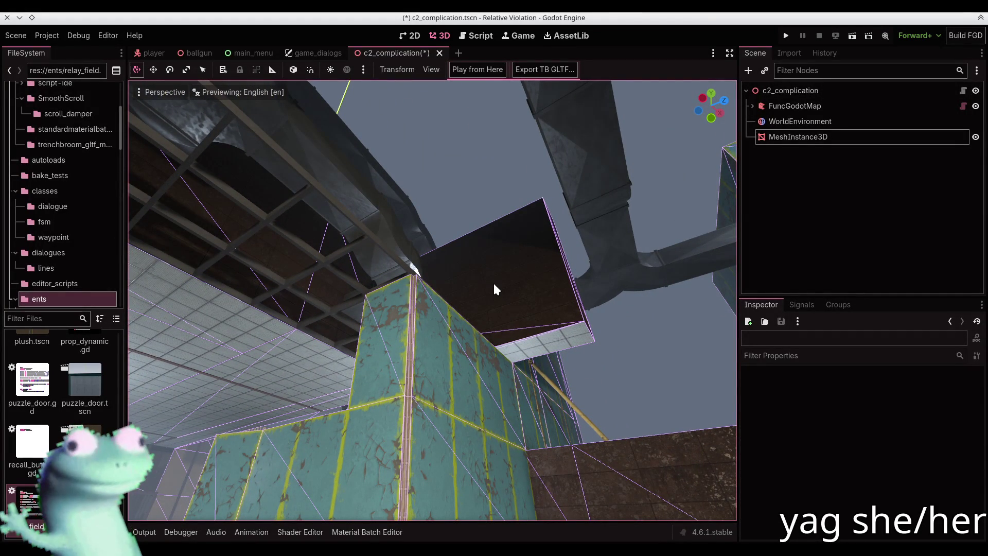
mouse_move(494, 287)
right_mouse_down()
mouse_move(629, 280)
mouse_move(638, 289)
mouse_move(539, 303)
mouse_move(718, 287)
mouse_move(409, 315)
mouse_move(407, 303)
mouse_move(516, 292)
right_mouse_up()
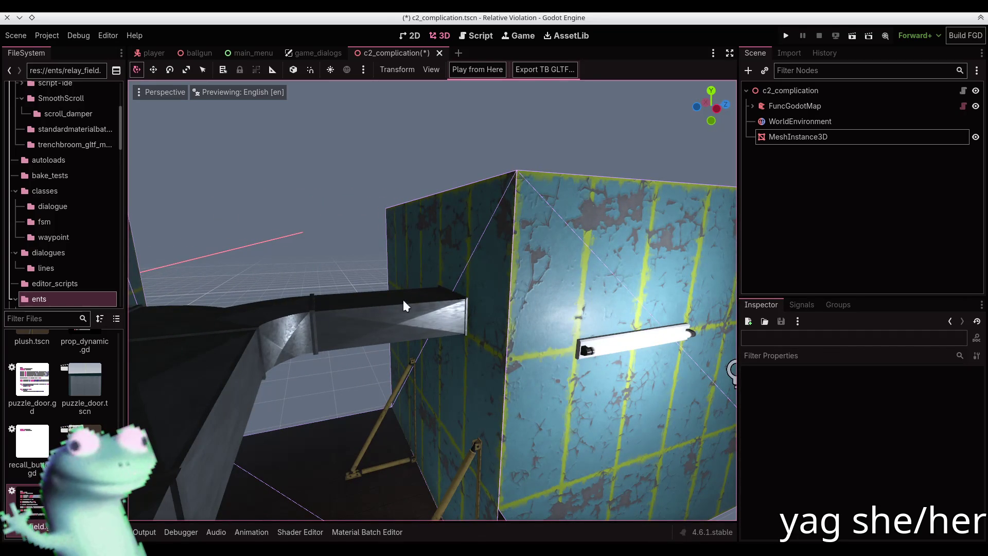
mouse_move(415, 312)
right_mouse_down()
mouse_move(439, 335)
mouse_move(435, 320)
right_mouse_up()
left_click(478, 70)
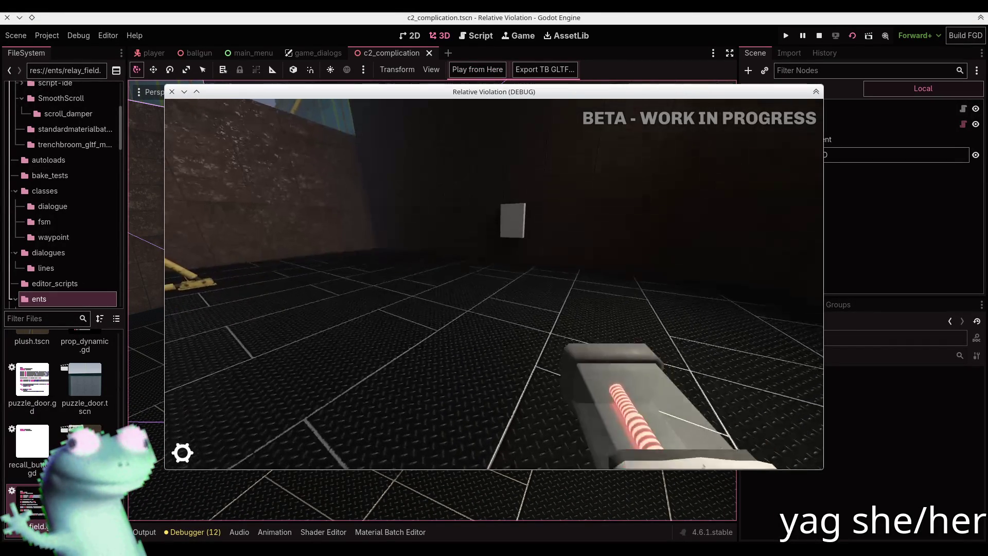
Playtest by walking around the white wall panel in-game, then close the game.
key("Escape")
left_click(340, 289)
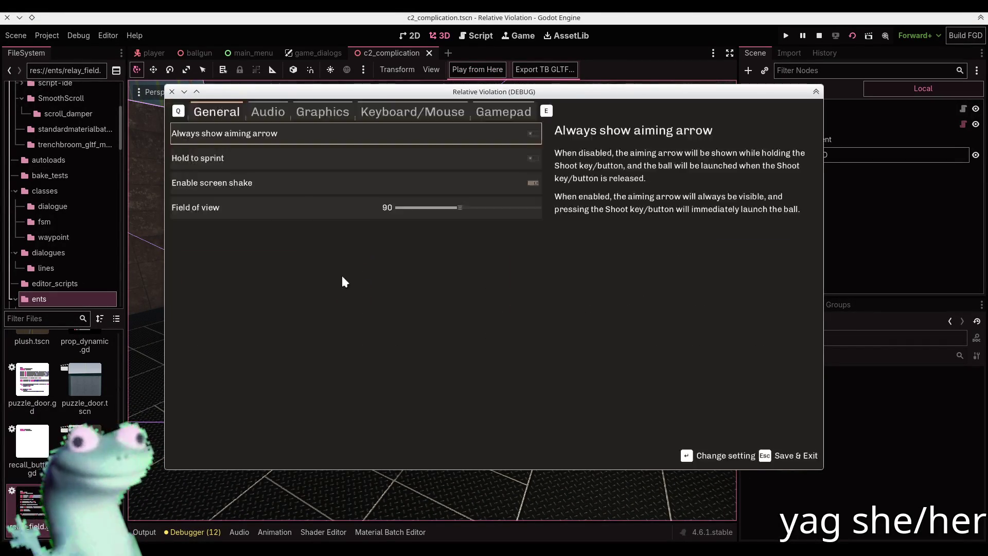
left_click(267, 120)
key("Escape")
key("Escape")
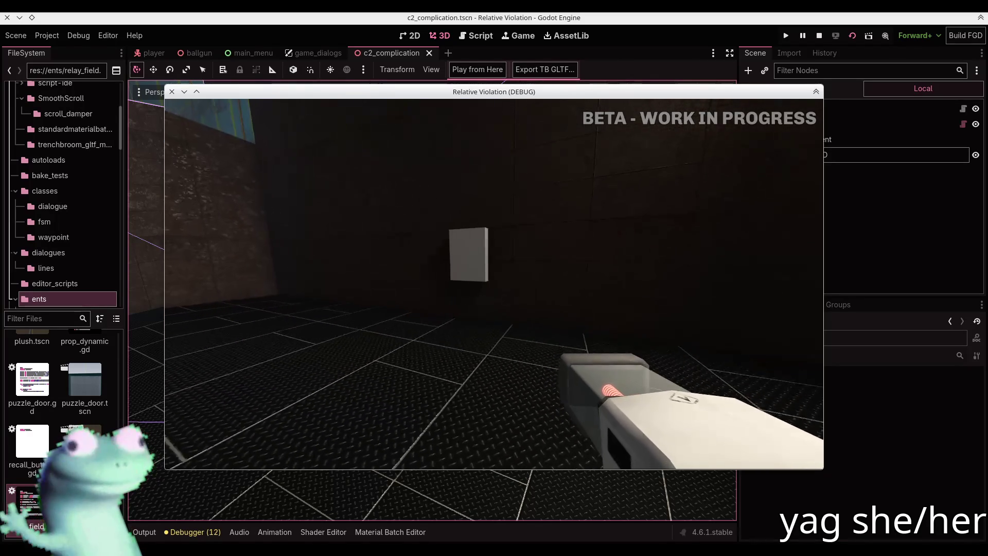
key("w")
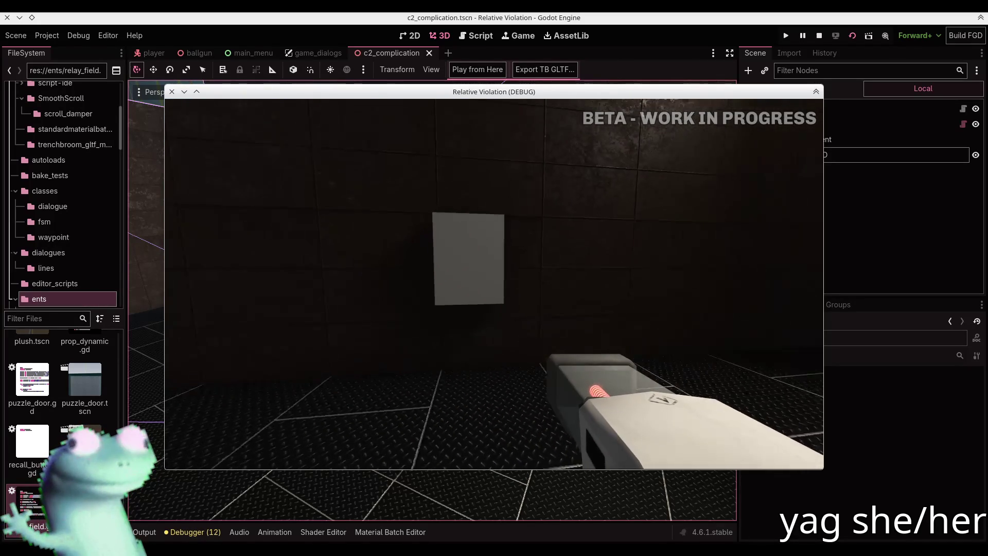
key("w")
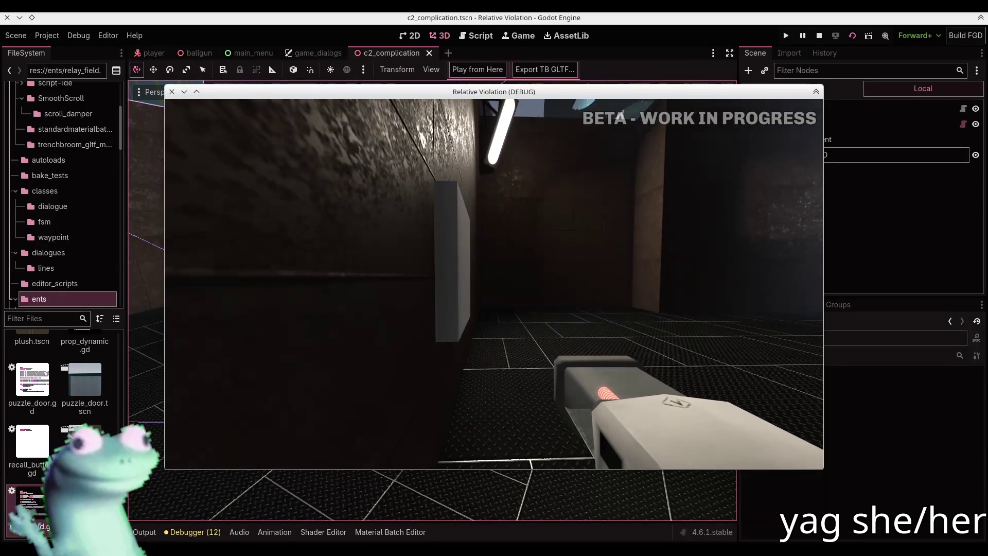
key("s")
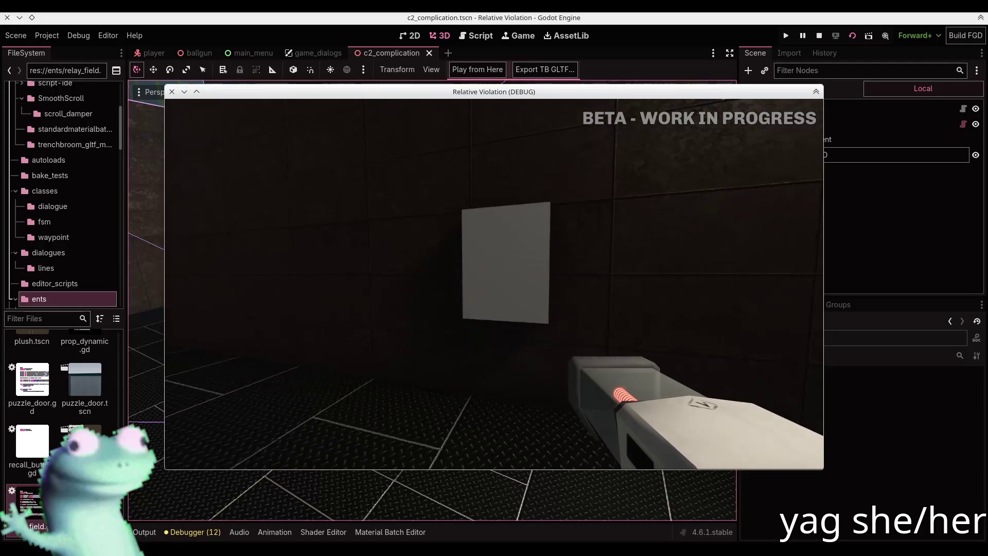
key("d")
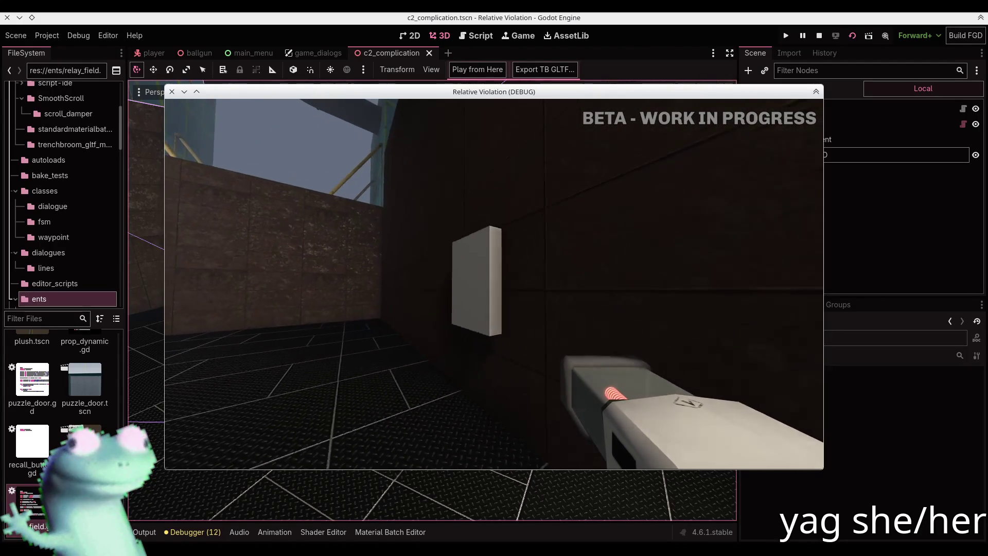
key("Escape")
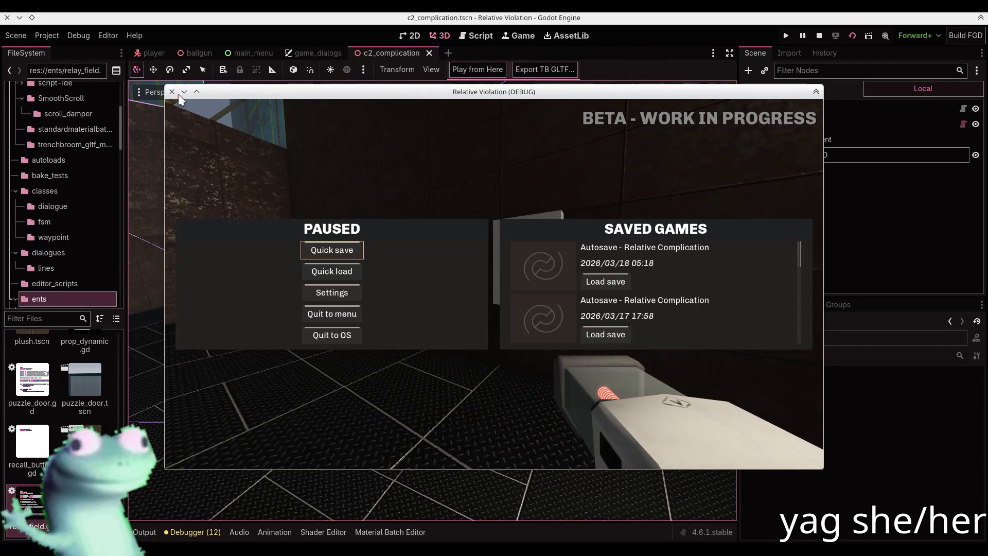
left_click(172, 92)
In Blender, pull the box's front face along Y to thicken electrical-box-01 slightly.
key("alt+Tab")
mouse_move(443, 257)
middle_mouse_down()
mouse_move(434, 247)
mouse_move(379, 282)
middle_mouse_up()
key("Tab")
left_click(393, 310)
key("g")
key("y")
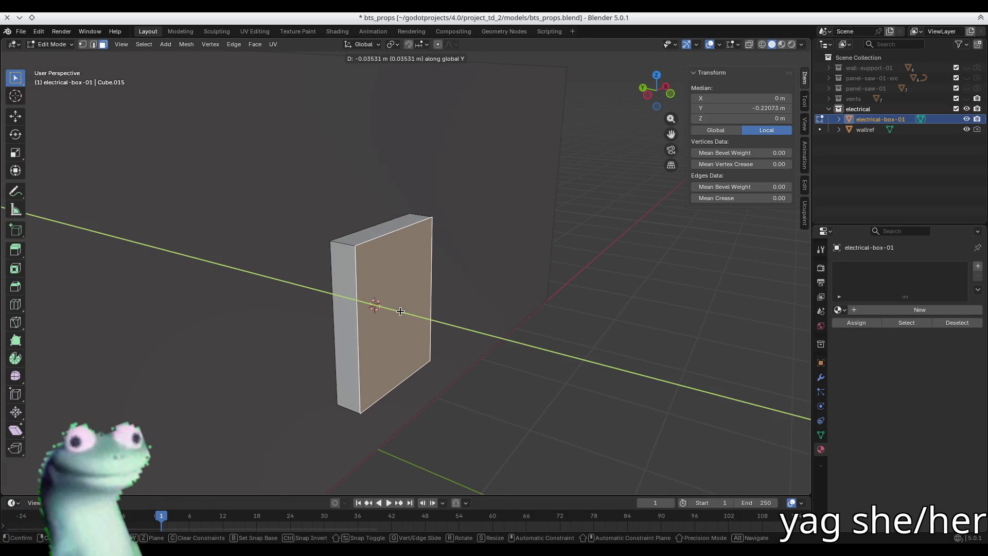
left_click(419, 295)
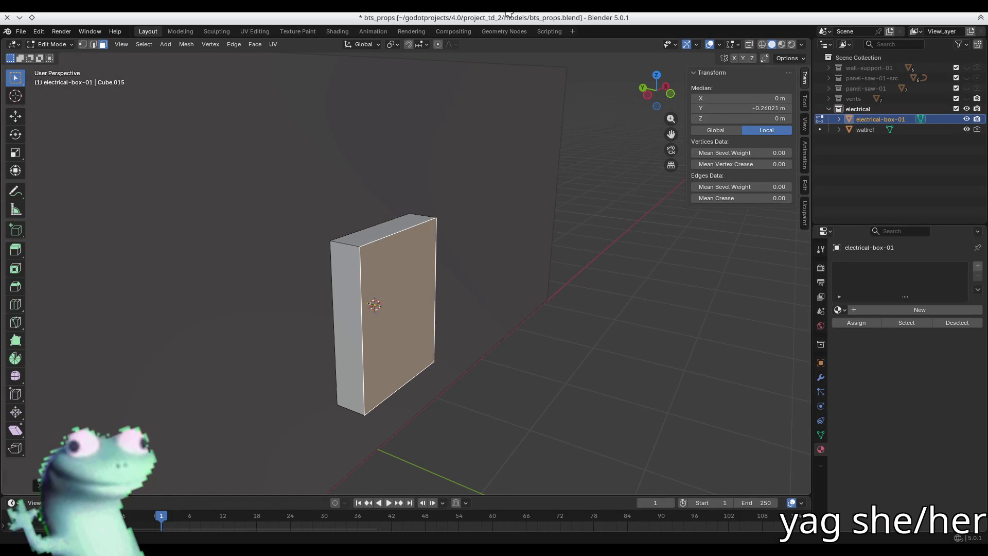
Bring up the electrical-panel reference board and pan it slightly left.
key("alt+Tab")
scroll(413, 253, "up", 8)
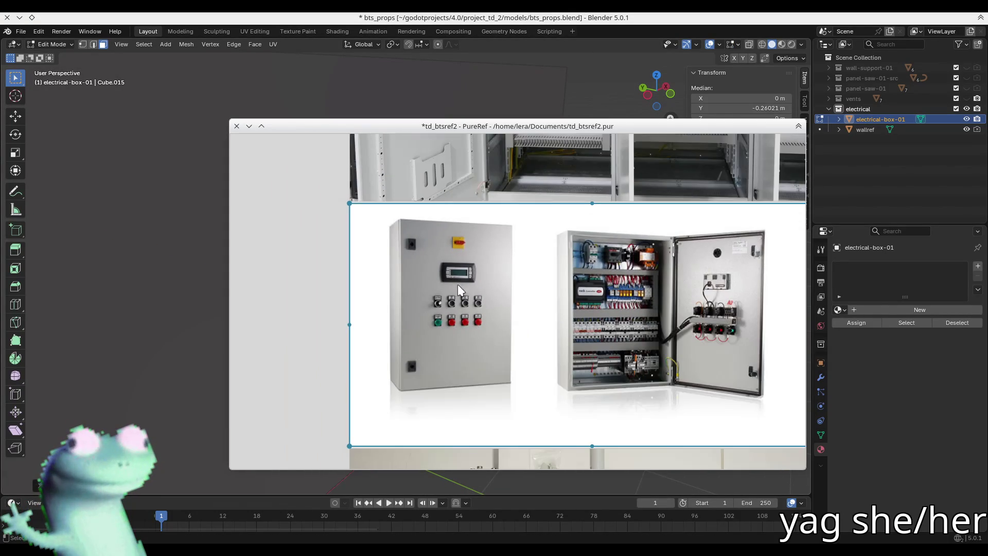
middle_click_drag(481, 289, 446, 285)
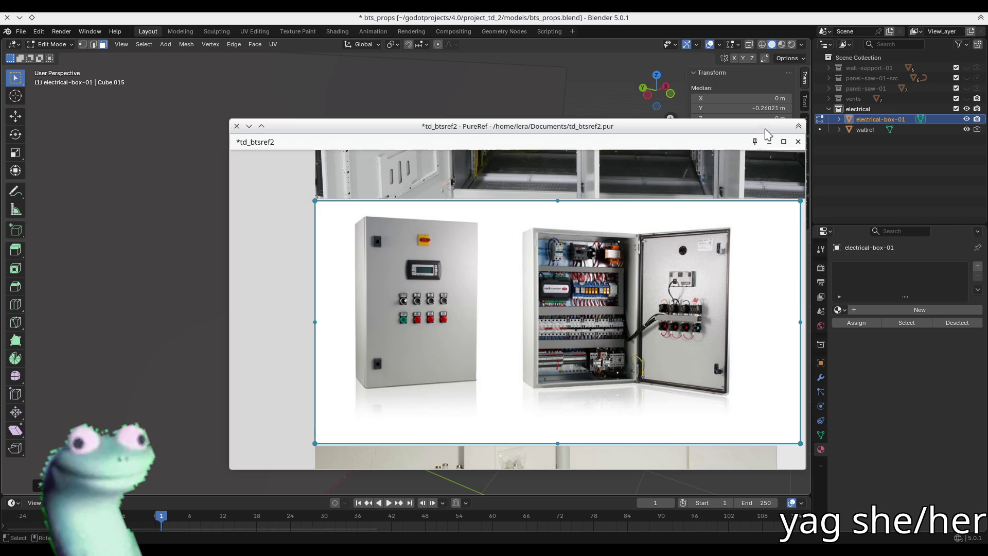
Shift the PureRef window left and hide Blender's sidebar to free viewport space.
mouse_move(568, 126)
left_mouse_down()
mouse_move(471, 110)
mouse_move(364, 112)
left_mouse_up()
scroll(196, 261, "up", 2)
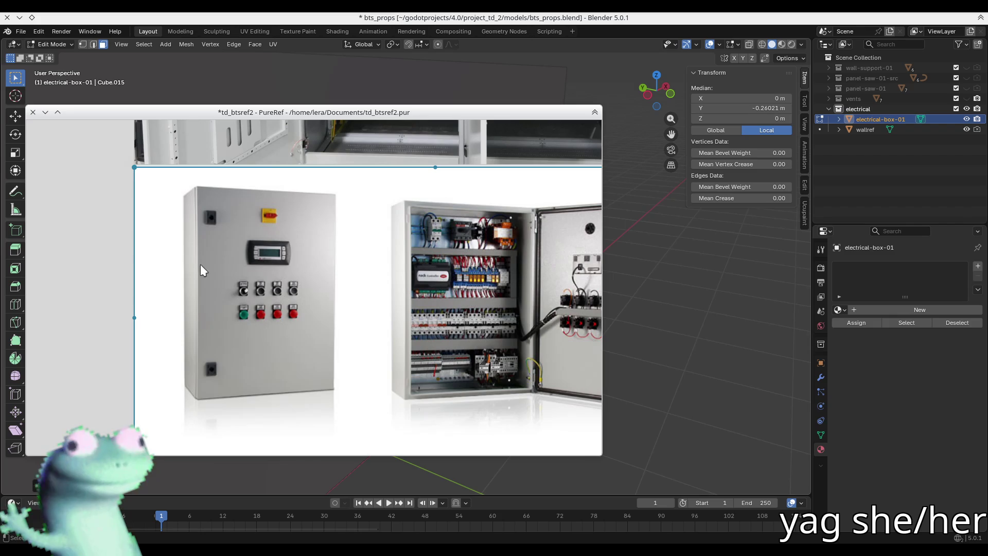
mouse_move(588, 124)
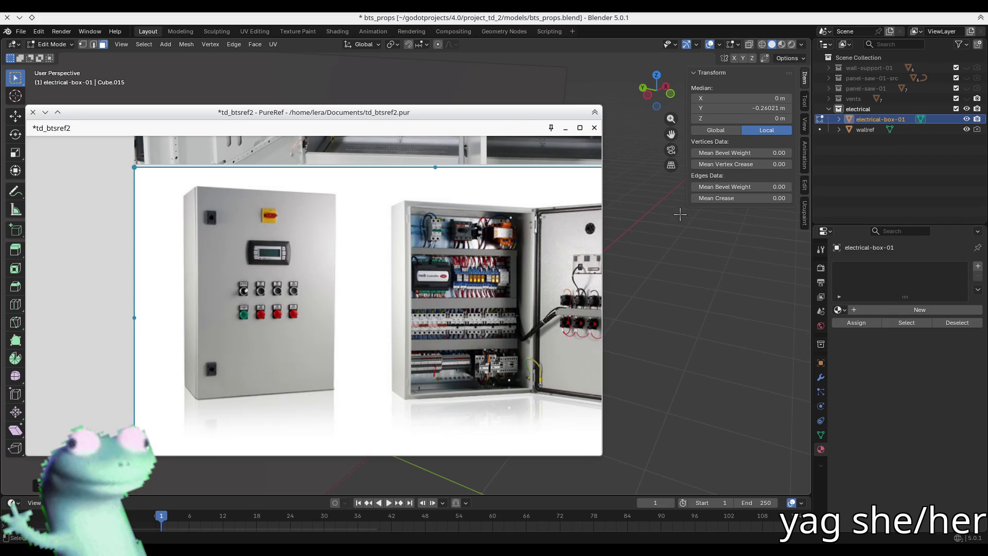
key("n")
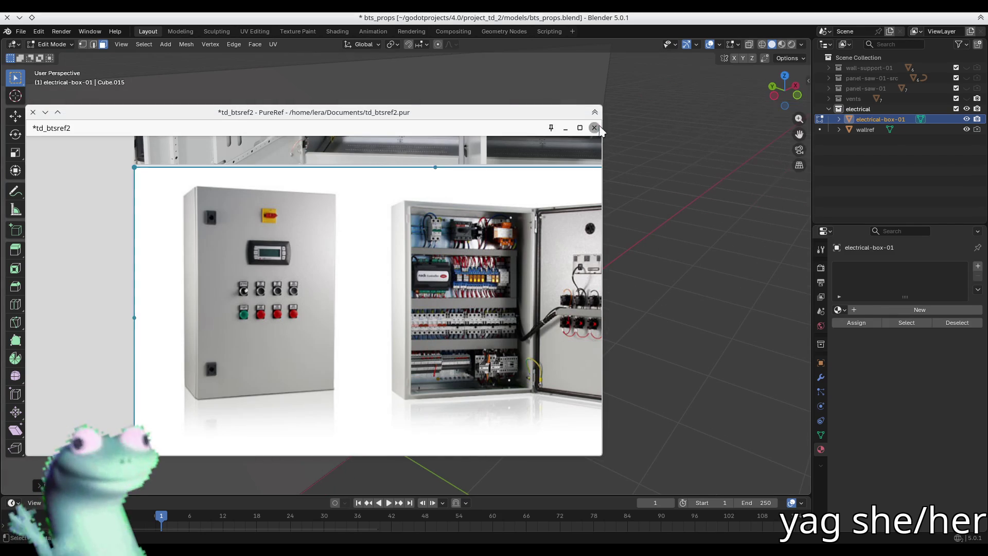
Narrow the PureRef window into a slim right-side panel showing the grey cabinet photo.
left_click_drag(520, 114, 747, 138)
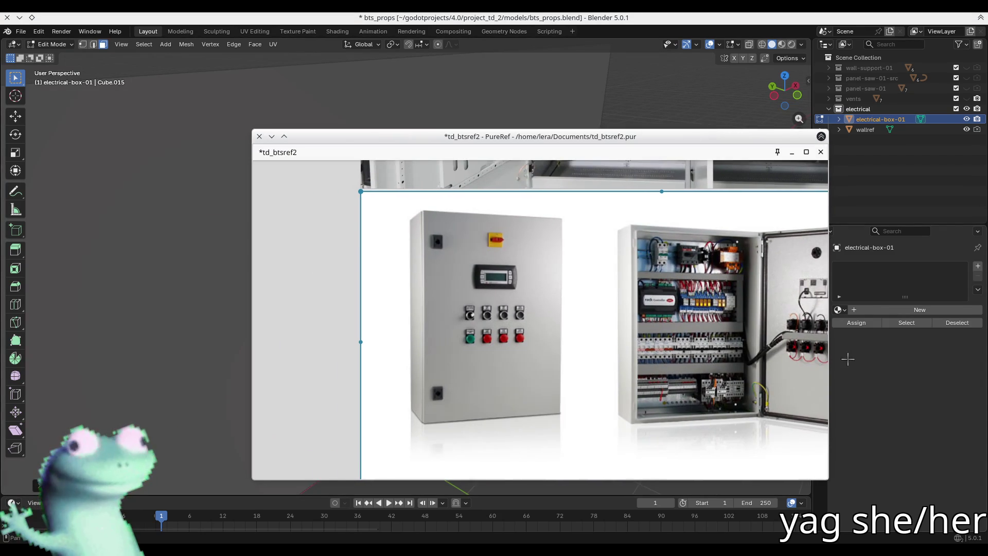
left_click_drag(831, 361, 585, 354)
left_click_drag(251, 324, 379, 329)
left_click_drag(472, 140, 678, 111)
middle_click_drag(535, 170, 326, 257)
scroll(406, 220, "up", 3)
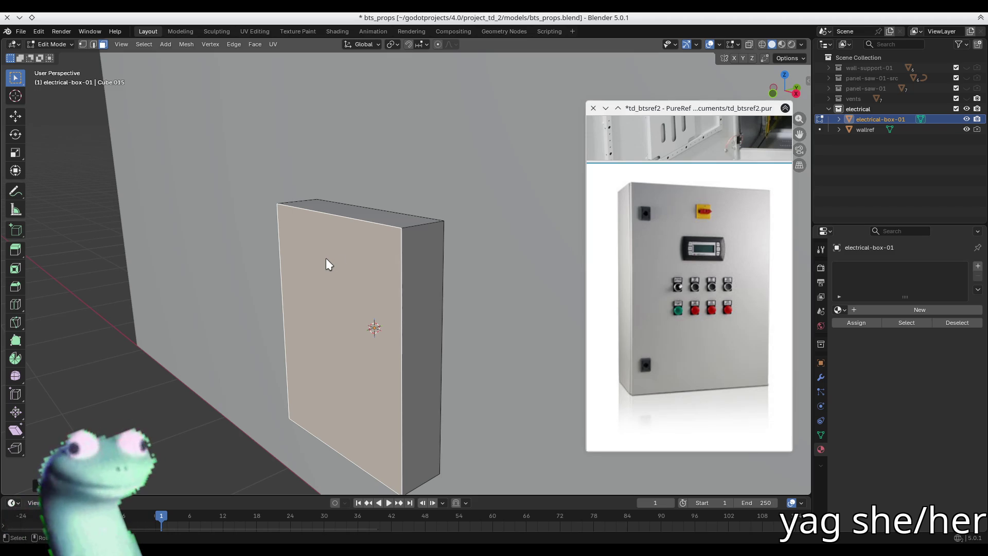
Pan the PureRef board to the photo of the cabinet with its door open.
mouse_move(340, 255)
middle_mouse_down()
mouse_move(438, 273)
mouse_move(426, 273)
middle_mouse_up()
left_click_drag(427, 273, 402, 300)
mouse_move(725, 265)
middle_mouse_down()
mouse_move(663, 257)
mouse_move(649, 245)
mouse_move(660, 246)
mouse_move(564, 248)
middle_mouse_up()
scroll(625, 257, "right", 5)
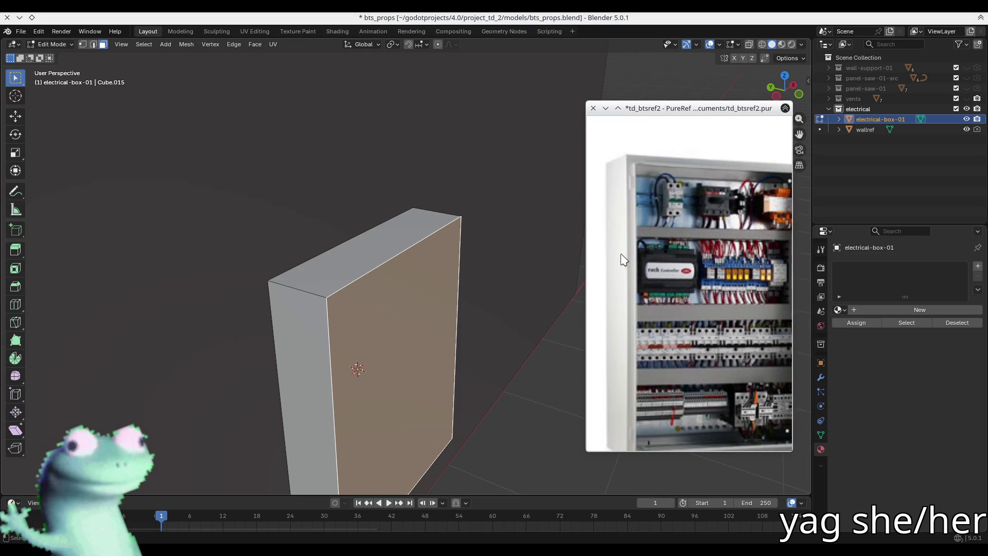
mouse_move(678, 212)
middle_mouse_down()
mouse_move(647, 178)
mouse_move(654, 216)
middle_mouse_up()
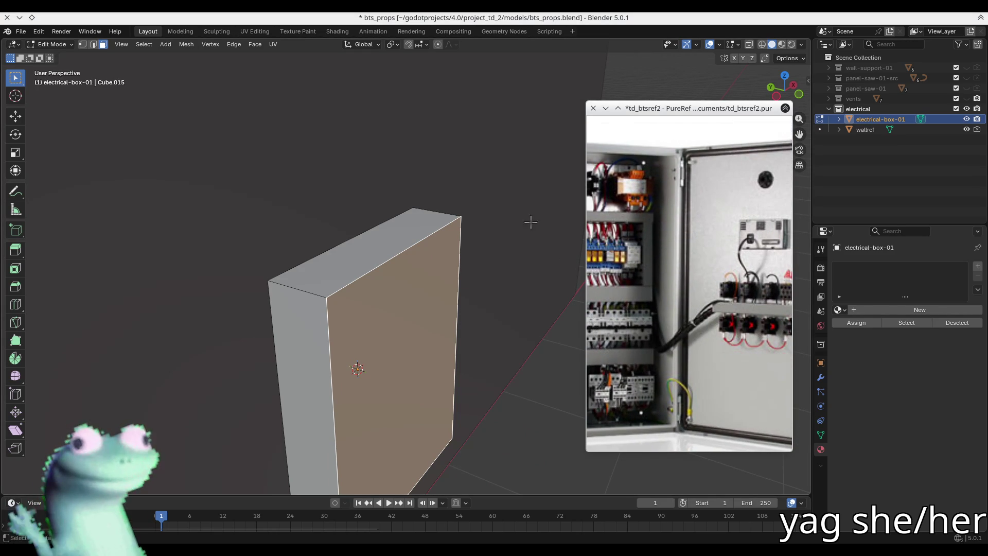
Deselect the box's faces, switch to Object Mode, then go back into Edit Mode.
left_click(319, 285)
left_click(474, 346)
key("Tab")
middle_click_drag(341, 315, 360, 273)
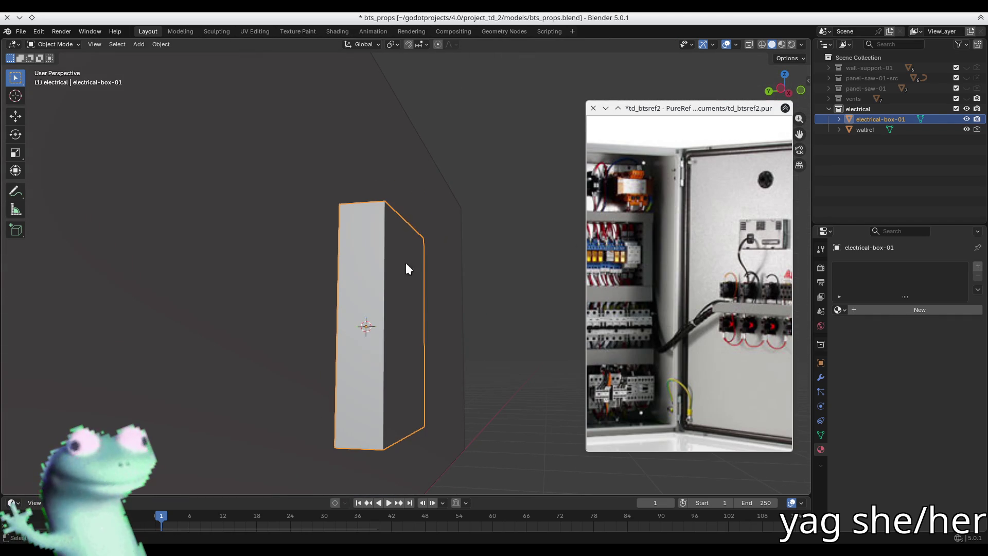
key("Tab")
Rename electrical-box-01 to electrical-box-01a in the Outliner and save bts_props.blend.
middle_click_drag(415, 278, 379, 294)
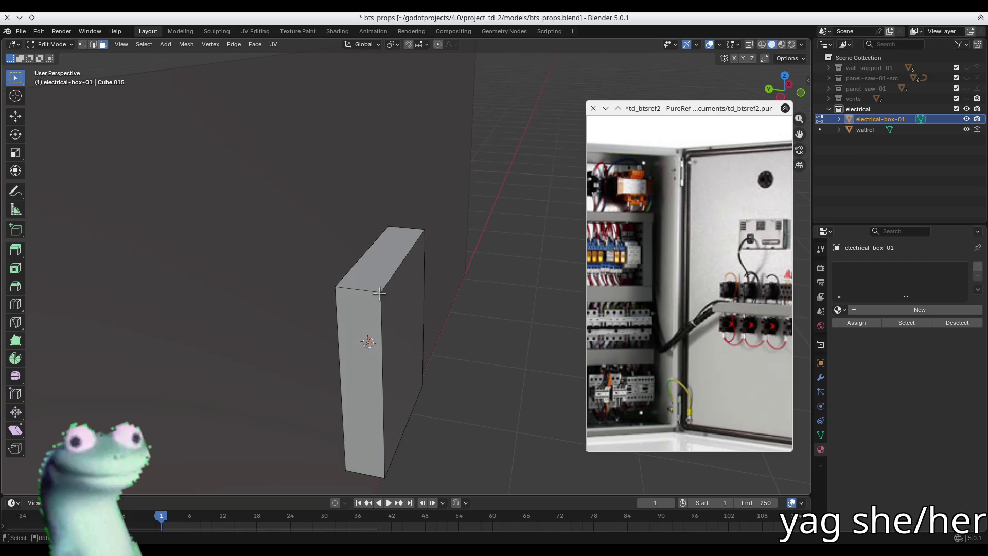
key("Tab")
double_click(906, 119)
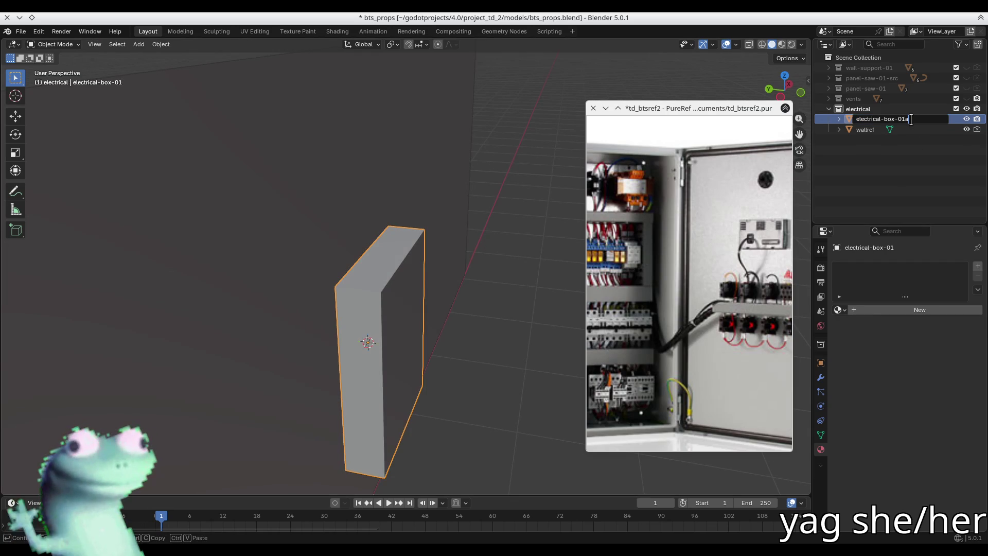
mouse_move(532, 257)
middle_mouse_down()
mouse_move(410, 308)
mouse_move(399, 297)
middle_mouse_up()
key("ctrl+s")
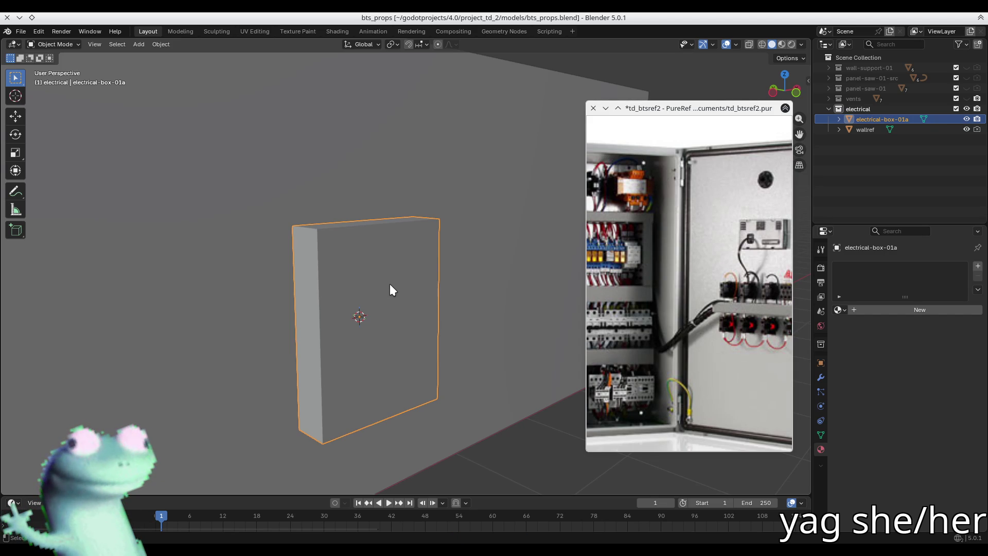
mouse_move(391, 286)
middle_mouse_down()
mouse_move(407, 278)
mouse_move(432, 327)
mouse_move(377, 273)
middle_mouse_up()
In Edit Mode, select the box's front face and inset it to leave a thin rim.
key("Tab")
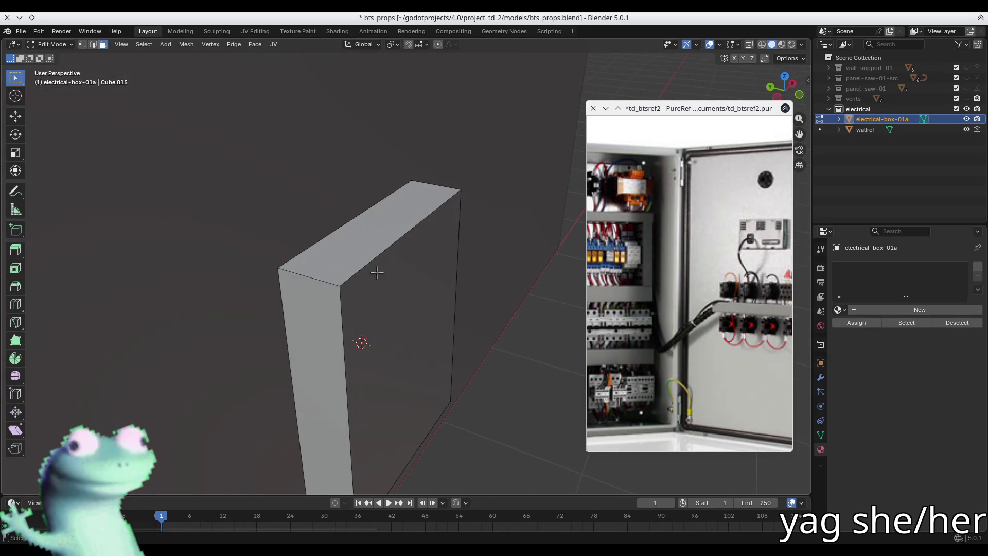
middle_click_drag(704, 264, 734, 255)
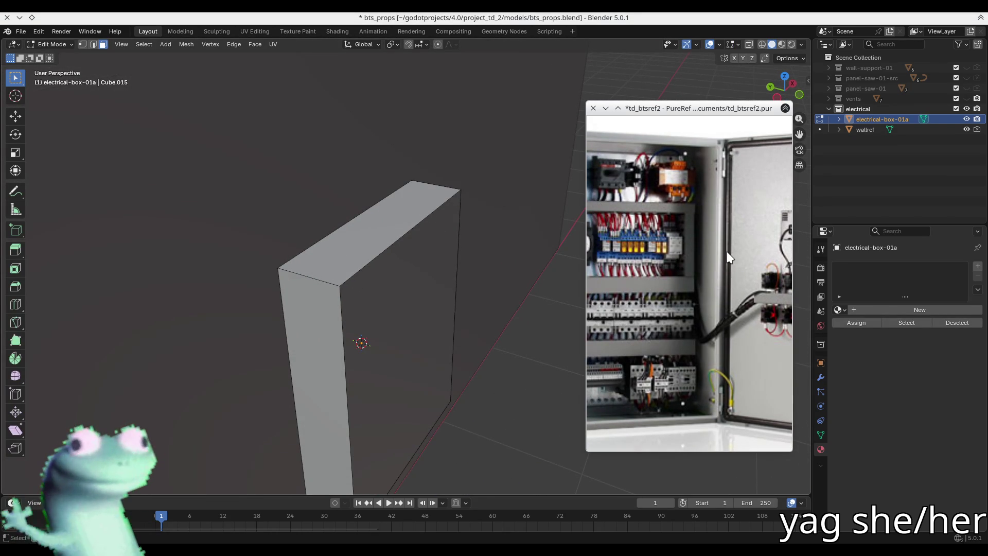
left_click(452, 252)
mouse_move(384, 281)
middle_mouse_down()
mouse_move(361, 304)
mouse_move(294, 294)
mouse_move(272, 302)
mouse_move(349, 283)
middle_mouse_up()
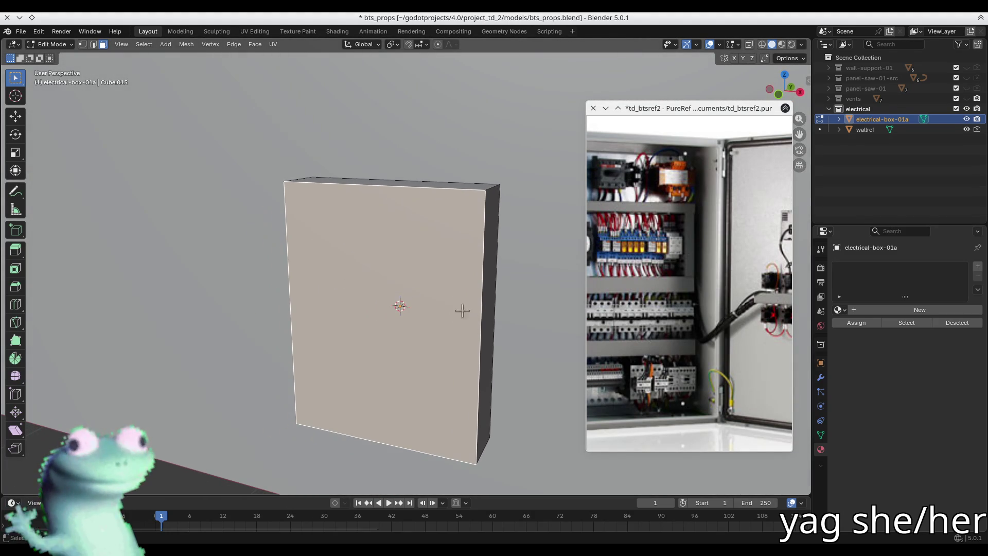
key("i")
left_click(499, 319)
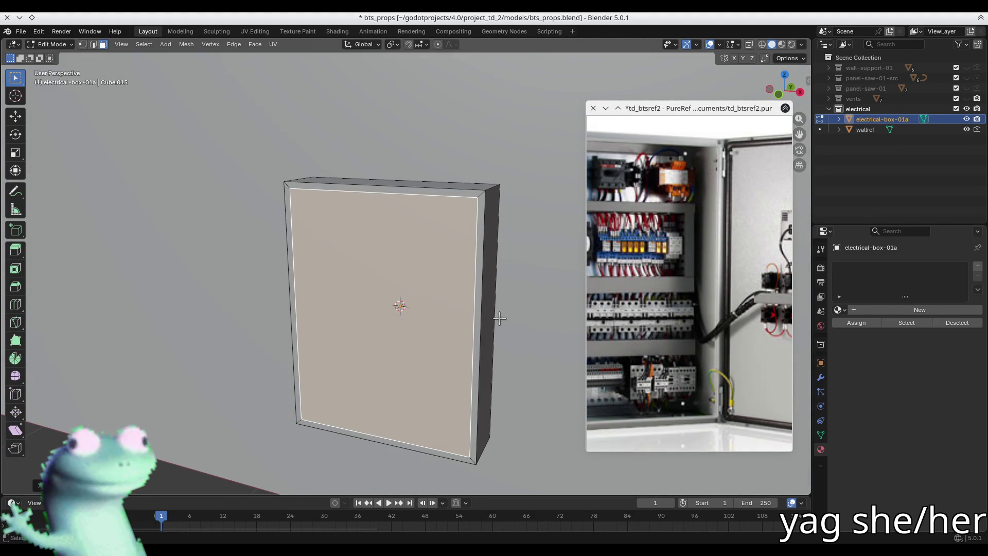
Extrude the inset front face about 0.24 m inward to form a deep recess.
middle_click_drag(455, 315, 315, 335)
left_click(443, 293)
left_click(444, 294, "shift")
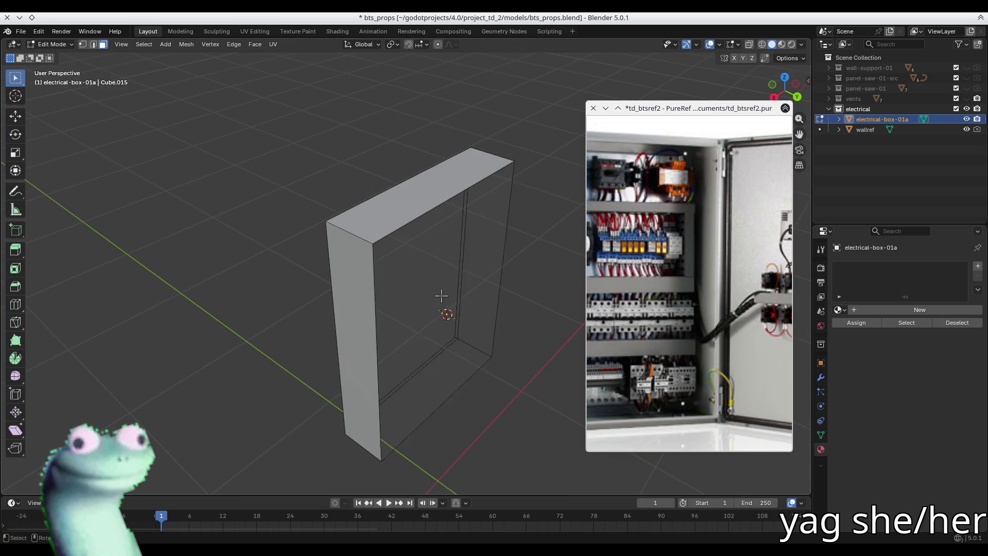
middle_click_drag(443, 294, 483, 279)
left_click(403, 294)
key("e")
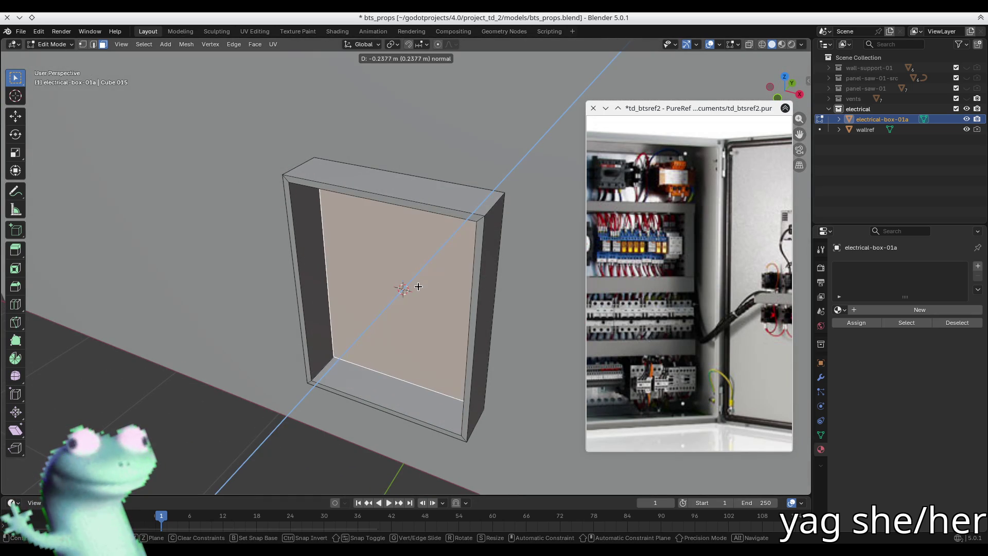
left_click(414, 290)
left_click(211, 238)
mouse_move(353, 276)
middle_mouse_down()
mouse_move(326, 201)
mouse_move(344, 234)
middle_mouse_up()
key("ctrl+r")
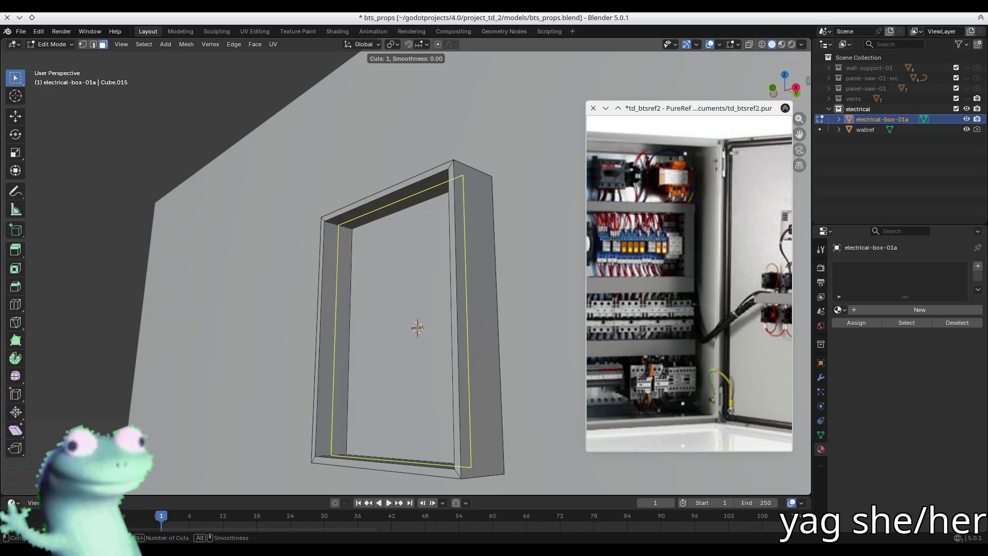
Add an edge loop near the opening's inner edge and Shrink/Fatten the inner wall faces.
left_click(360, 268)
left_click(330, 230)
left_click(342, 227, "alt")
mouse_move(343, 227)
middle_mouse_down()
mouse_move(415, 256)
mouse_move(469, 236)
middle_mouse_up()
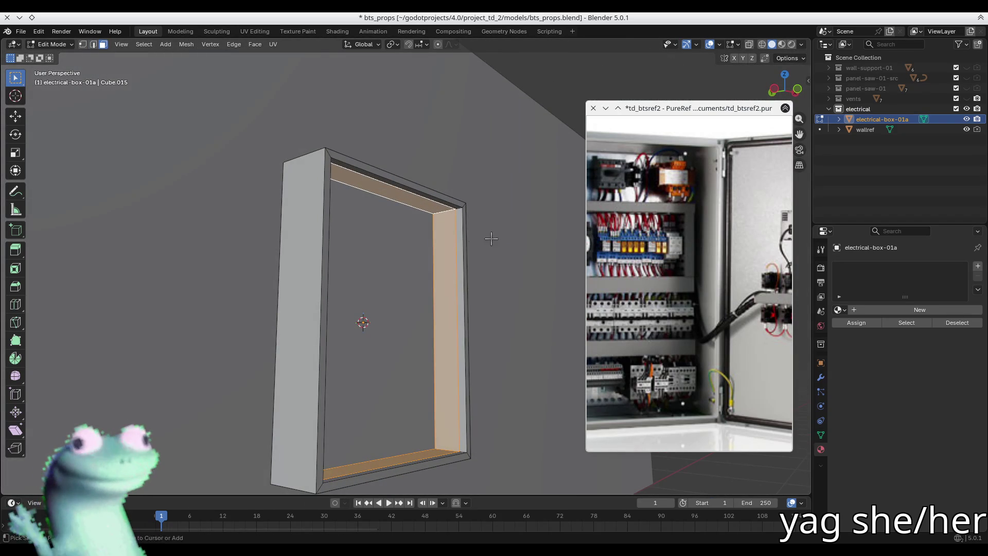
right_click(491, 239)
left_click(499, 238)
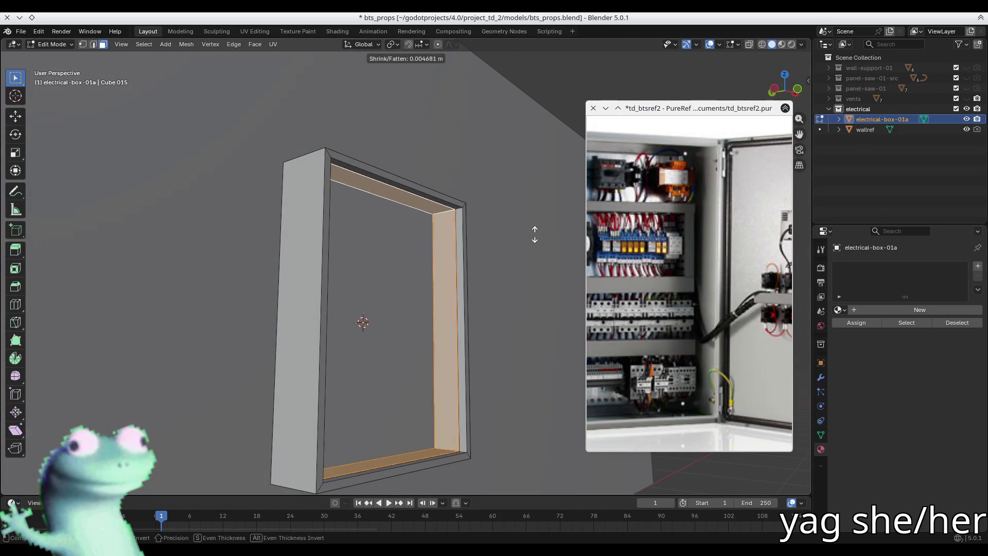
left_click(530, 239)
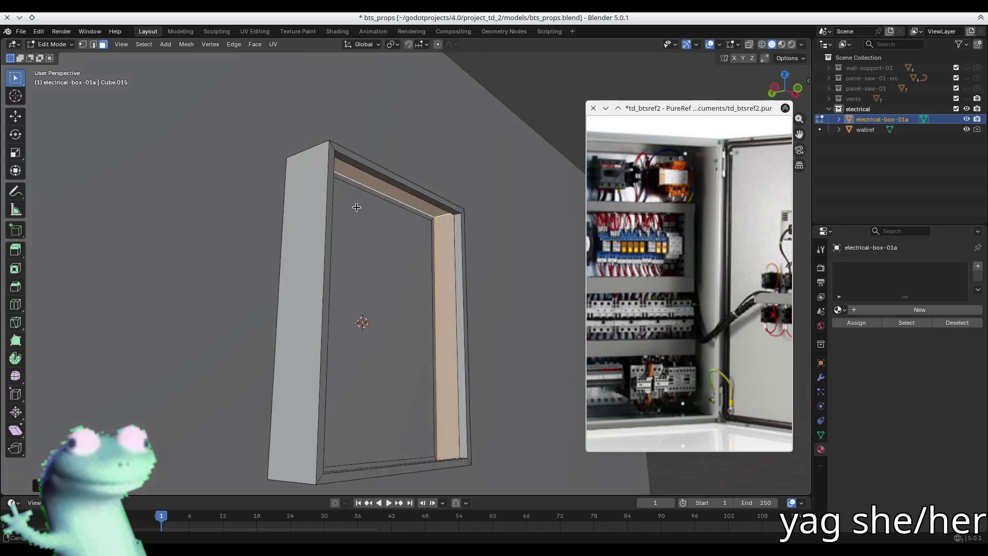
Offset the selected rim face again with Alt+S Shrink/Fatten, then return to Object Mode.
scroll(406, 186, "up", 6)
mouse_move(439, 187)
middle_mouse_down()
mouse_move(428, 207)
mouse_move(432, 250)
middle_mouse_up()
mouse_move(463, 259)
middle_mouse_down()
mouse_move(439, 250)
mouse_move(375, 298)
mouse_move(349, 273)
mouse_move(207, 228)
mouse_move(309, 266)
mouse_move(384, 271)
mouse_move(399, 254)
mouse_move(383, 254)
mouse_move(385, 188)
mouse_move(347, 205)
mouse_move(380, 205)
middle_mouse_up()
scroll(385, 189, "up", 3)
key("alt+s")
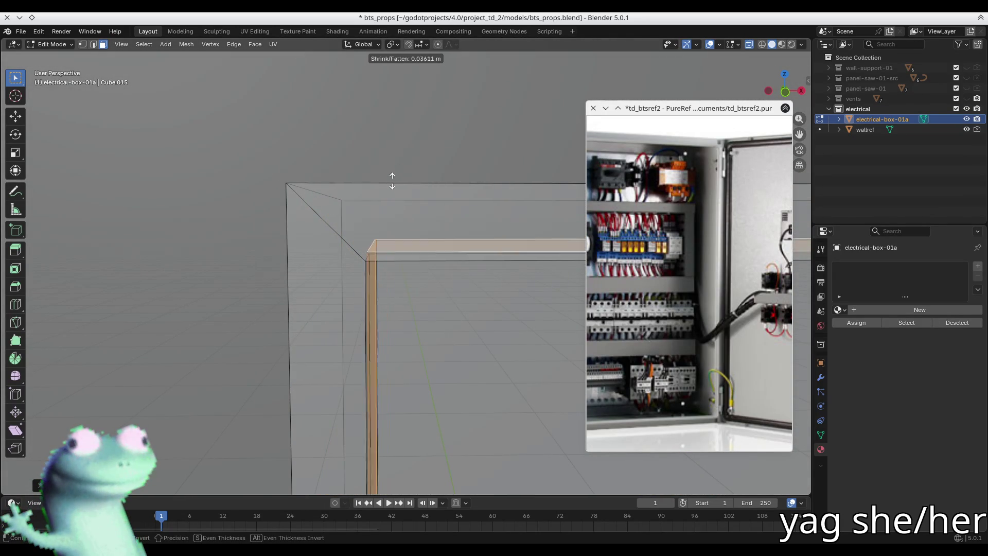
left_click(392, 193)
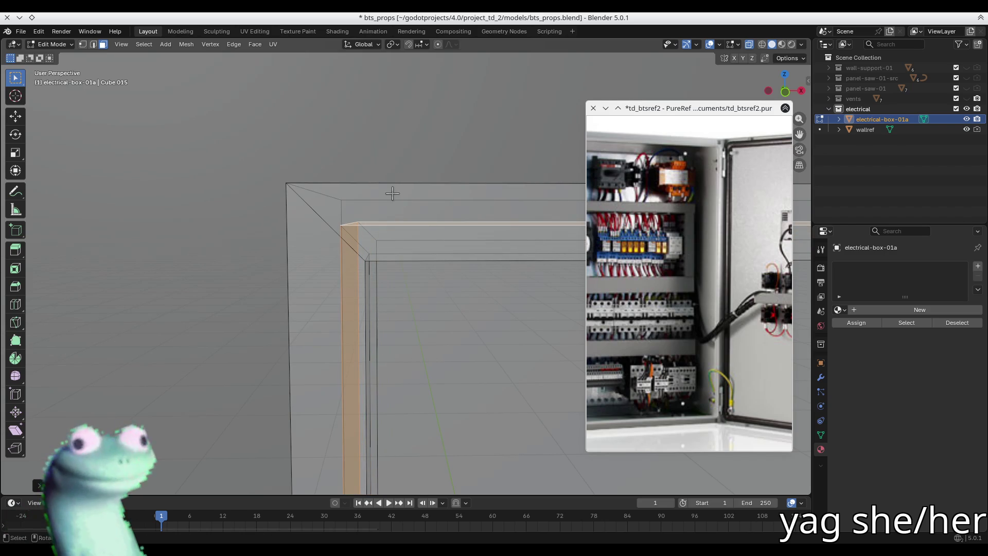
key("Tab")
scroll(351, 301, "up", 5)
mouse_move(386, 319)
middle_mouse_down()
mouse_move(353, 276)
mouse_move(285, 291)
mouse_move(327, 312)
mouse_move(401, 147)
mouse_move(407, 179)
middle_mouse_up()
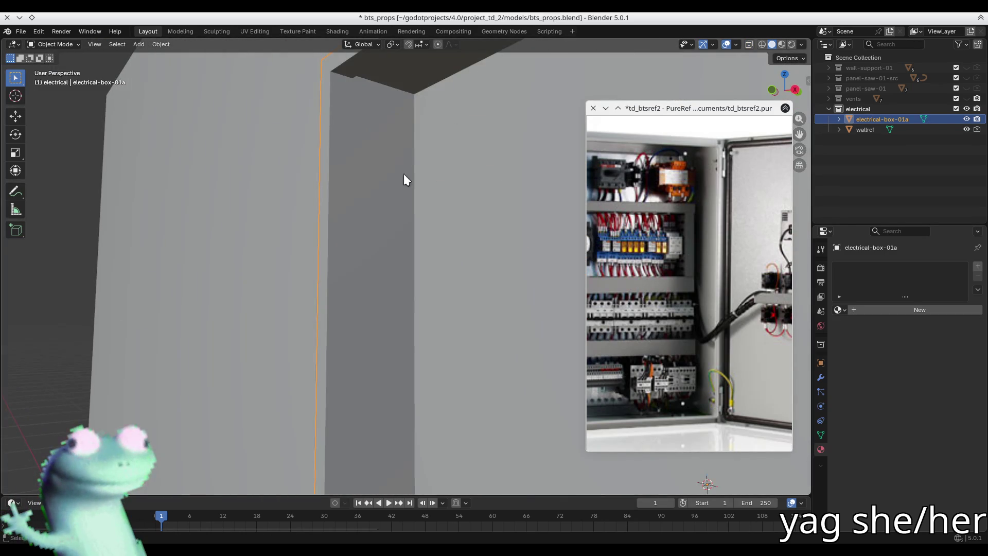
Re-enter Edit Mode and turn on X-ray so the box is see-through.
scroll(345, 165, "down", 3)
mouse_move(342, 188)
middle_mouse_down("ctrl")
mouse_move(374, 200)
mouse_move(371, 162)
mouse_move(370, 174)
mouse_move(444, 161)
mouse_move(437, 191)
mouse_move(431, 183)
mouse_move(247, 187)
middle_mouse_up("ctrl")
key("Tab")
key("alt+z")
scroll(440, 190, "down", 5)
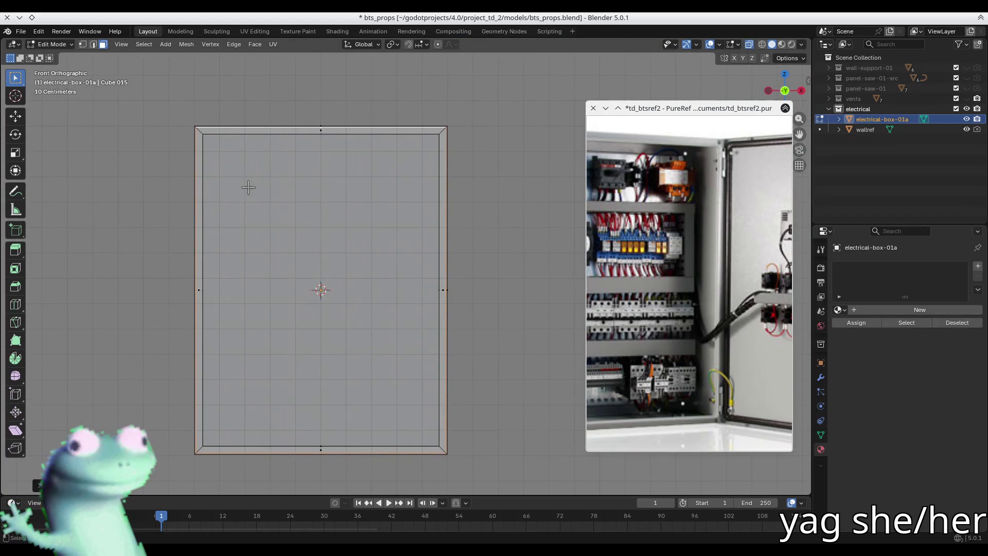
scroll(476, 132, "up", 8)
scroll(455, 139, "up", 3)
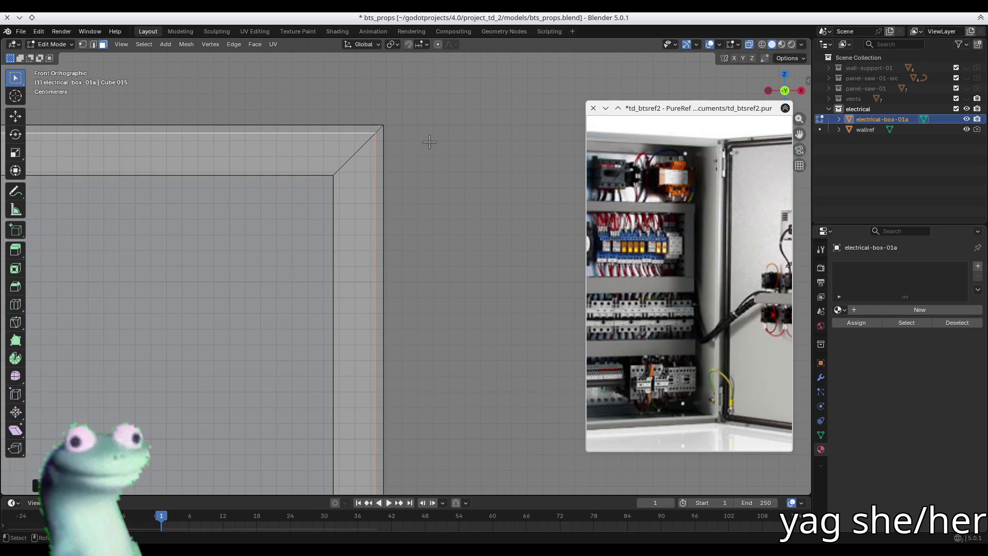
scroll(476, 144, "down", 4)
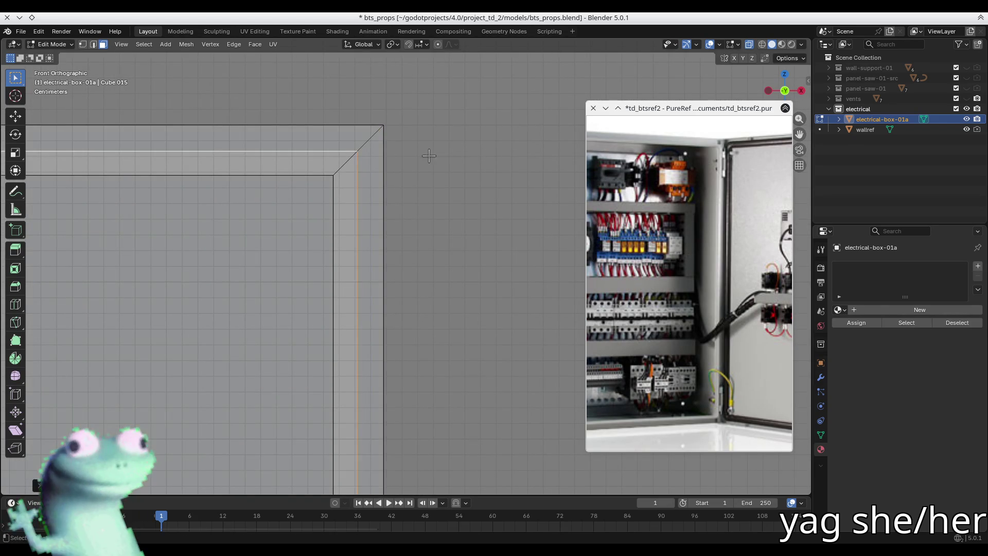
middle_click_drag(436, 204, 397, 205)
mouse_move(205, 474)
middle_mouse_down()
mouse_move(165, 172)
mouse_move(336, 125)
middle_mouse_up()
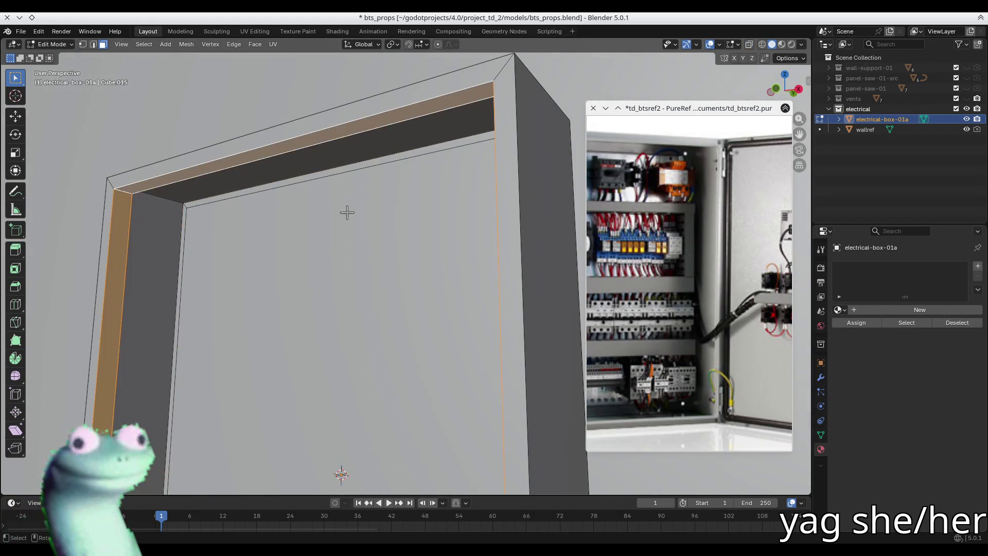
In front view, Shrink/Fatten the ledge faces around the opening to adjust their thickness.
key("KP_1")
key("alt+s")
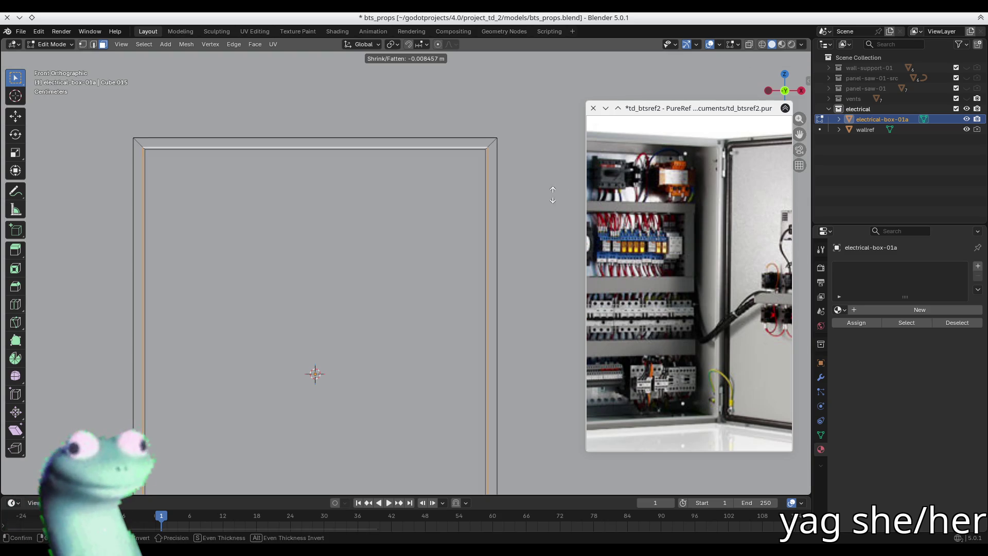
left_click(557, 188)
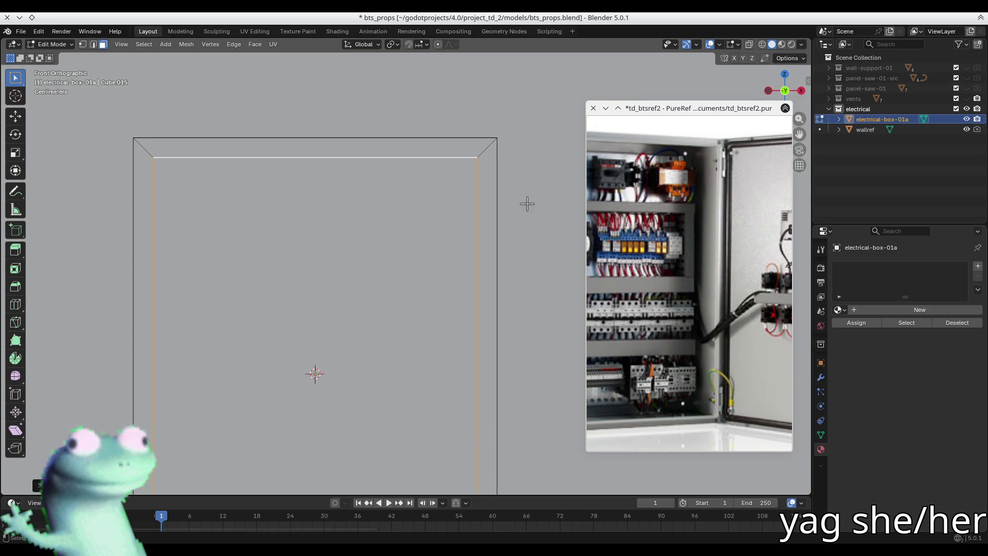
scroll(527, 203, "down", 5)
middle_click_drag(507, 214, 459, 221)
scroll(404, 197, "up", 5)
scroll(404, 198, "down", 4)
mouse_move(404, 197)
middle_mouse_down()
mouse_move(468, 239)
mouse_move(570, 233)
middle_mouse_up()
mouse_move(509, 217)
middle_mouse_down()
mouse_move(477, 217)
mouse_move(502, 225)
mouse_move(388, 299)
mouse_move(444, 292)
middle_mouse_up()
mouse_move(521, 305)
middle_mouse_down()
mouse_move(432, 267)
mouse_move(419, 279)
mouse_move(488, 287)
middle_mouse_up()
Move the selected side edge slightly along the Y axis.
key("g")
key("y")
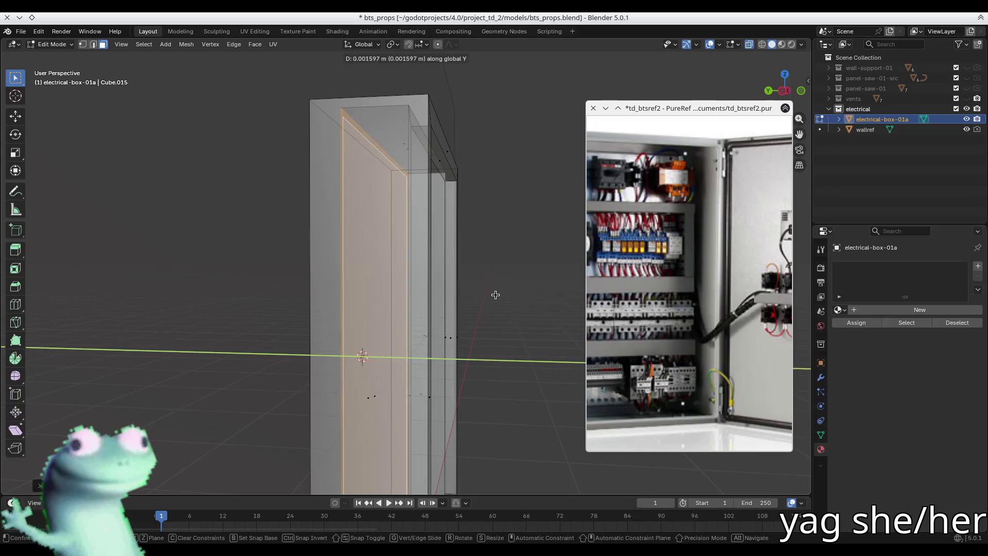
left_click(474, 294)
middle_click_drag(375, 274, 364, 276, "alt")
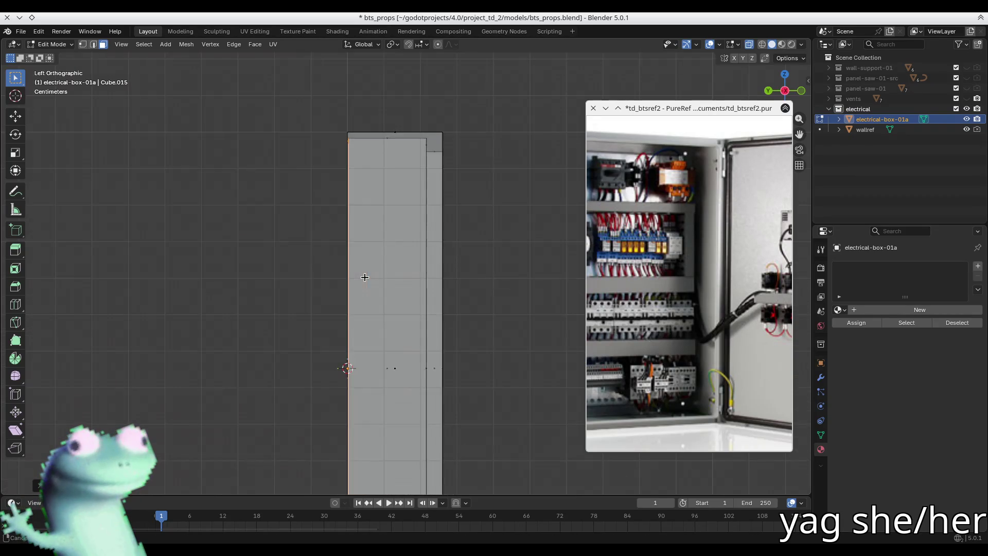
scroll(347, 90, "up", 2)
middle_click_drag(347, 91, 356, 202, "shift")
Open the snapping settings, refine the edge's Y position, and return to Object Mode.
key("ctrl+shift+Tab")
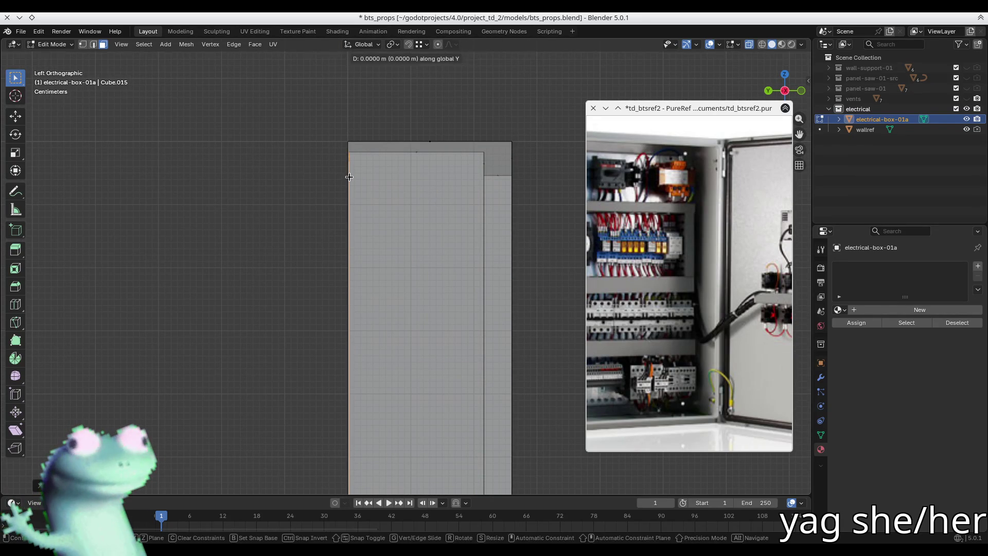
mouse_move(404, 101)
middle_mouse_down()
mouse_move(417, 149)
mouse_move(379, 214)
mouse_move(355, 223)
mouse_move(379, 195)
middle_mouse_up()
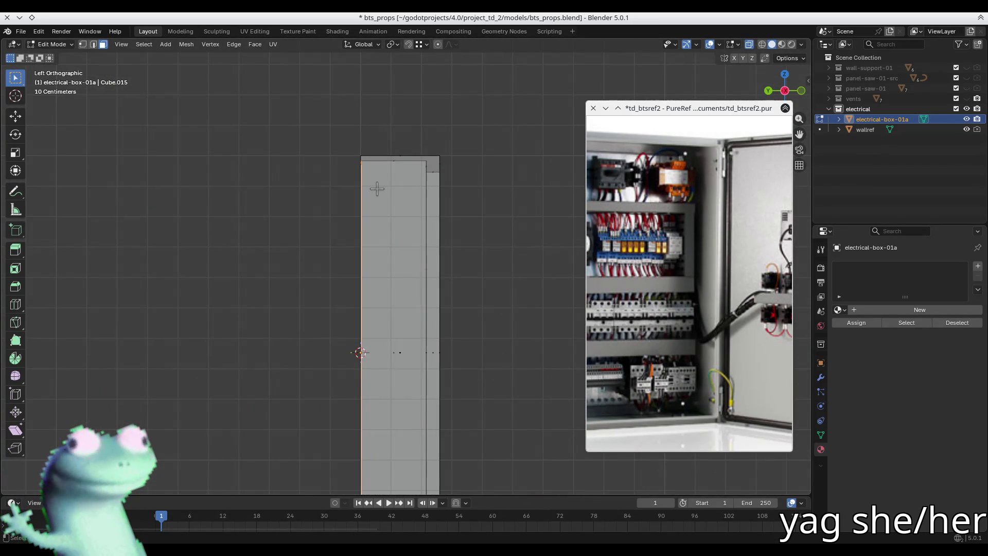
key("g")
key("y")
left_click(381, 189)
key("Tab")
mouse_move(476, 133)
middle_mouse_down()
mouse_move(408, 231)
mouse_move(381, 247)
mouse_move(316, 202)
mouse_move(273, 239)
middle_mouse_up()
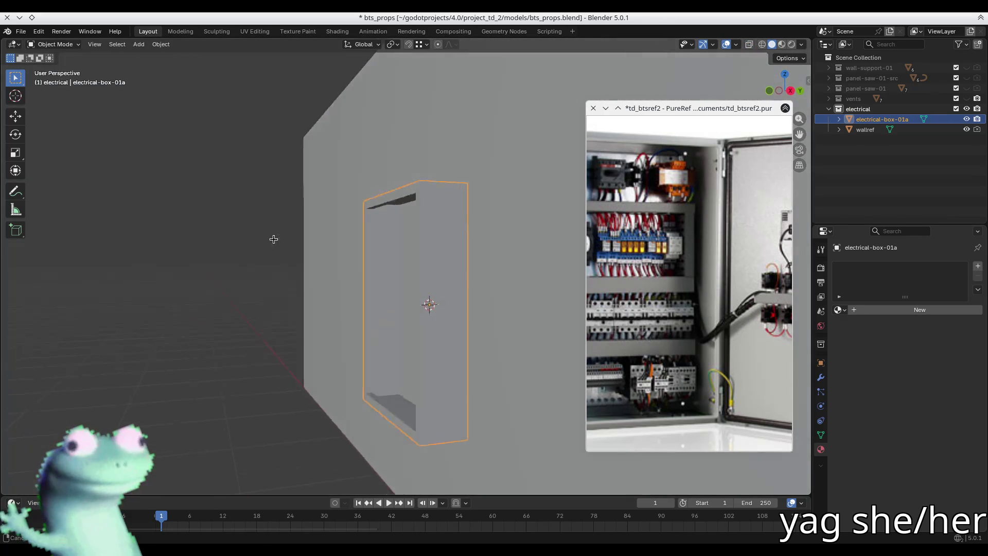
Move the PureRef window aside and back, save bts_props.blend, and re-enter Edit Mode on electrical-box-01a.
scroll(353, 293, "up", 5)
middle_click_drag(354, 294, 394, 237)
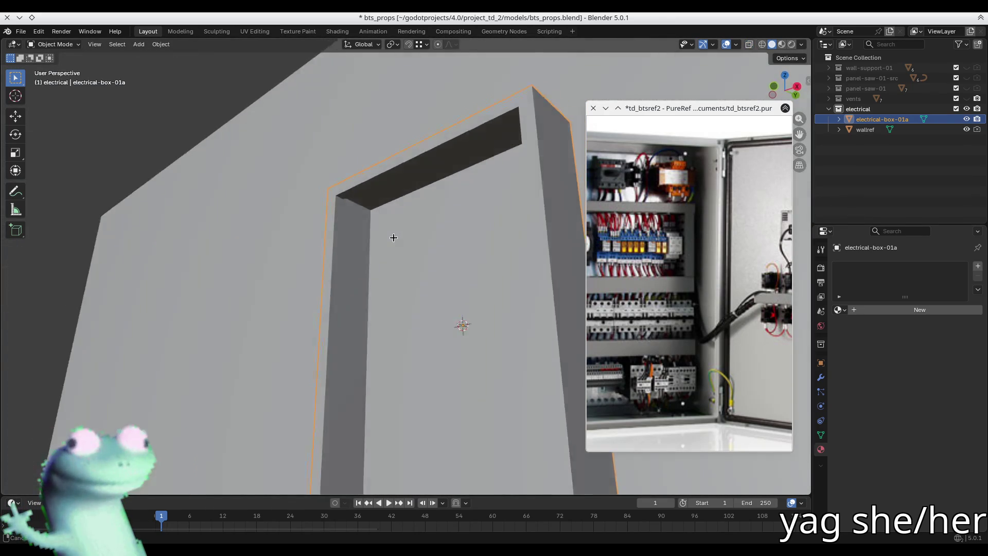
scroll(394, 237, "down", 4)
left_click_drag(741, 113, 185, 113)
left_click(801, 45)
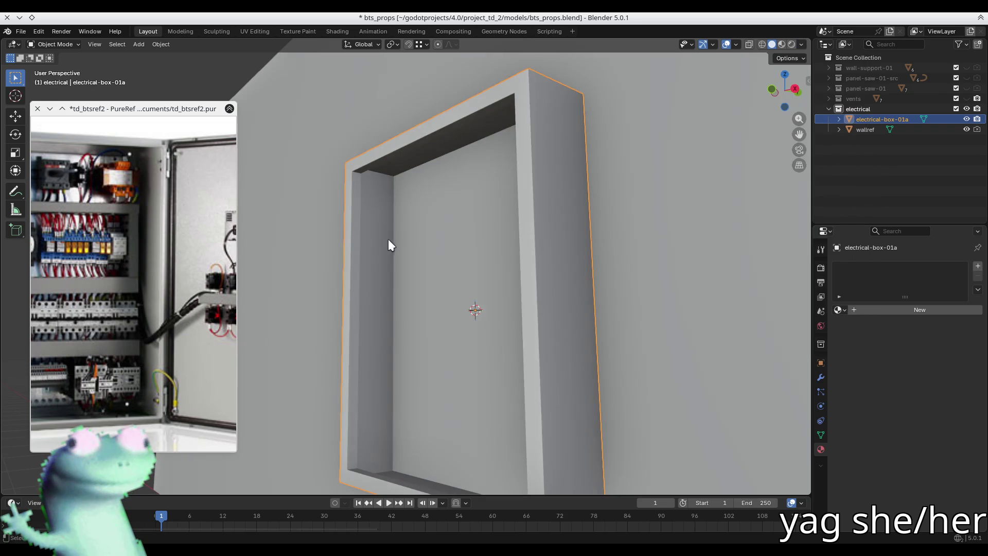
middle_click_drag(388, 239, 428, 269)
left_click_drag(133, 117, 720, 123)
middle_click_drag(504, 191, 464, 181)
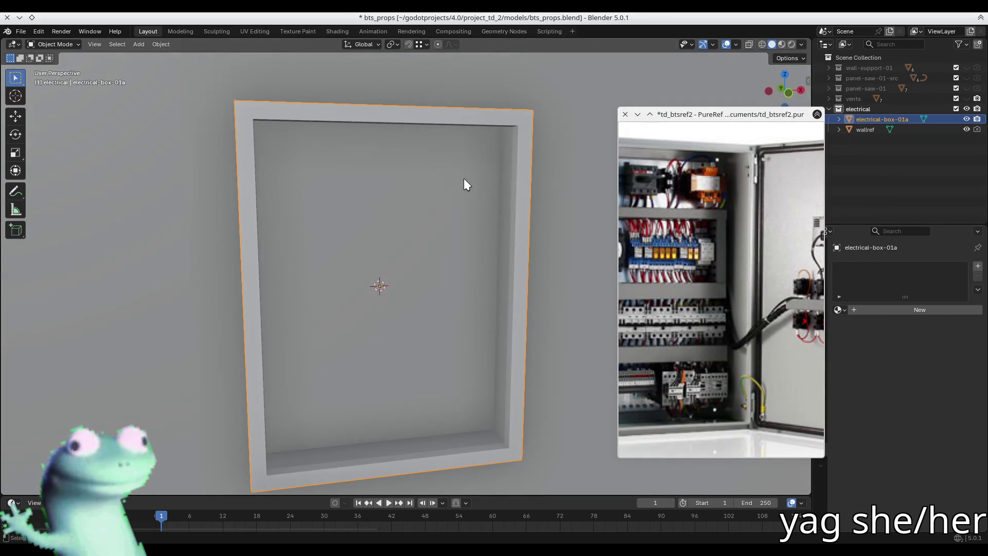
mouse_move(425, 187)
middle_mouse_down()
mouse_move(463, 132)
mouse_move(503, 154)
mouse_move(443, 110)
mouse_move(335, 186)
mouse_move(438, 263)
mouse_move(360, 277)
mouse_move(358, 214)
mouse_move(412, 228)
mouse_move(303, 199)
mouse_move(366, 194)
middle_mouse_up()
key("ctrl+s")
key("Tab")
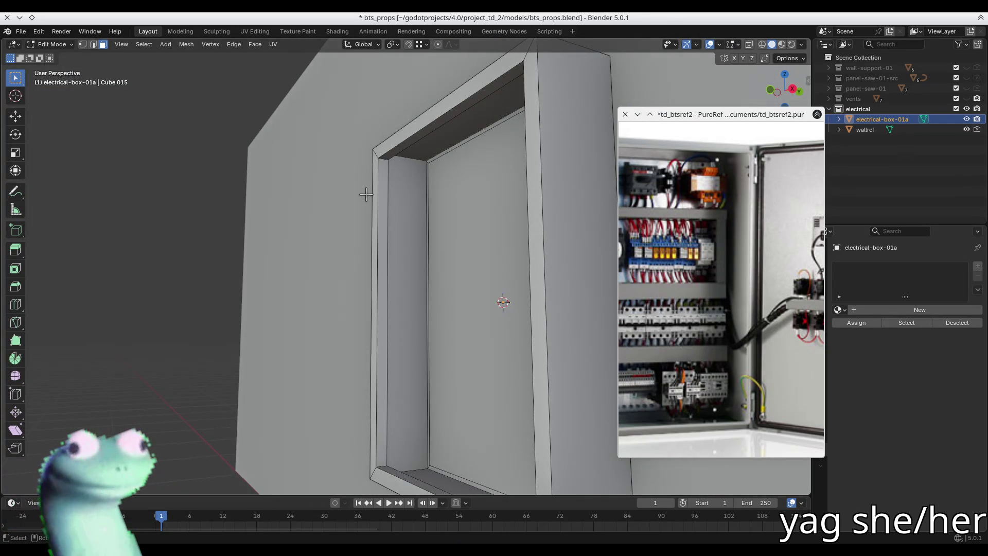
Select the rim faces, then switch to edge select and pick the frame's front edge loop.
left_click(414, 157, "alt")
middle_click_drag(414, 157, 398, 185)
left_click(379, 153, "alt")
mouse_move(379, 153)
middle_mouse_down()
mouse_move(459, 165)
mouse_move(303, 126)
mouse_move(328, 139)
middle_mouse_up()
key("2")
left_click(337, 142, "alt")
scroll(438, 157, "down", 4)
mouse_move(438, 157)
middle_mouse_down()
mouse_move(421, 175)
mouse_move(437, 188)
middle_mouse_up()
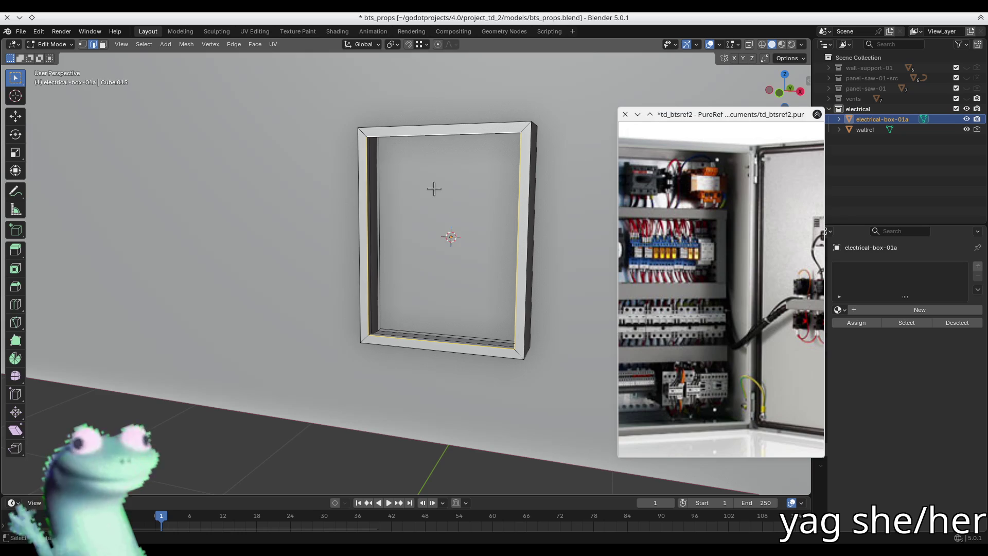
Use the Snap menu and set the pivot point to 3D Cursor.
key("shift+s")
left_click(429, 252)
mouse_move(428, 252)
middle_mouse_down()
mouse_move(495, 257)
mouse_move(471, 254)
middle_mouse_up()
key("period")
left_click(526, 252)
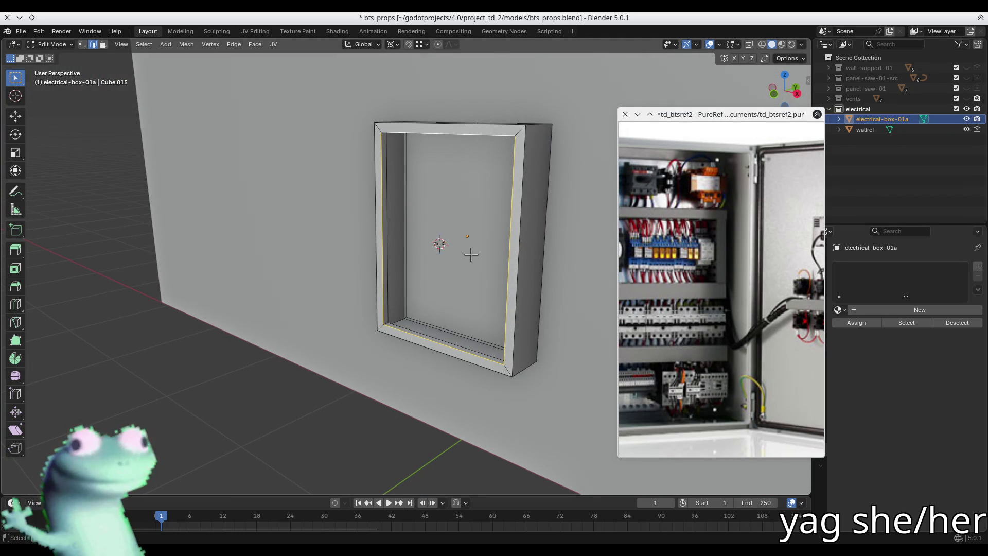
Scale the inner edge loop toward the cursor, undo it, and save the file.
key("s")
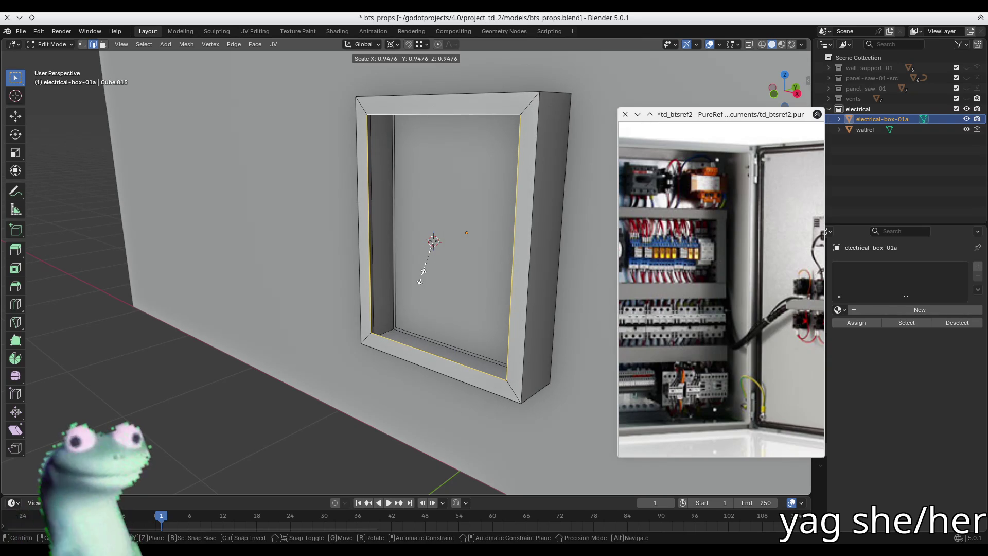
left_click(420, 278)
middle_click_drag(420, 278, 423, 263)
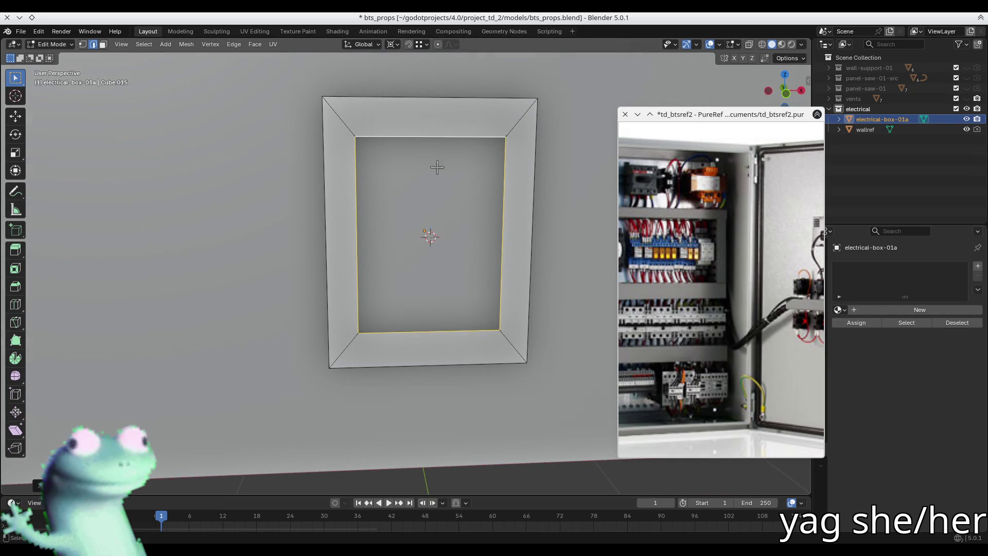
key("ctrl+z")
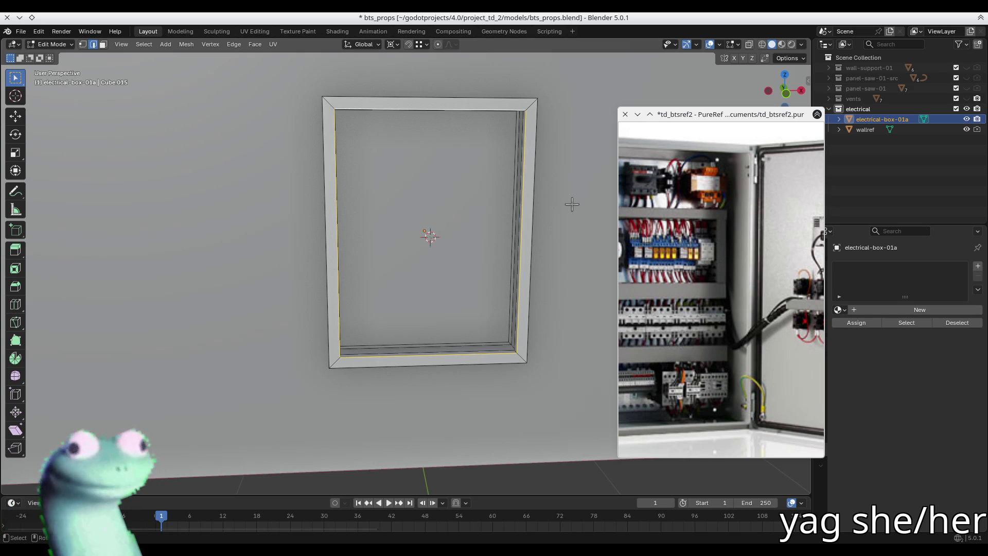
middle_click_drag(508, 224, 432, 220)
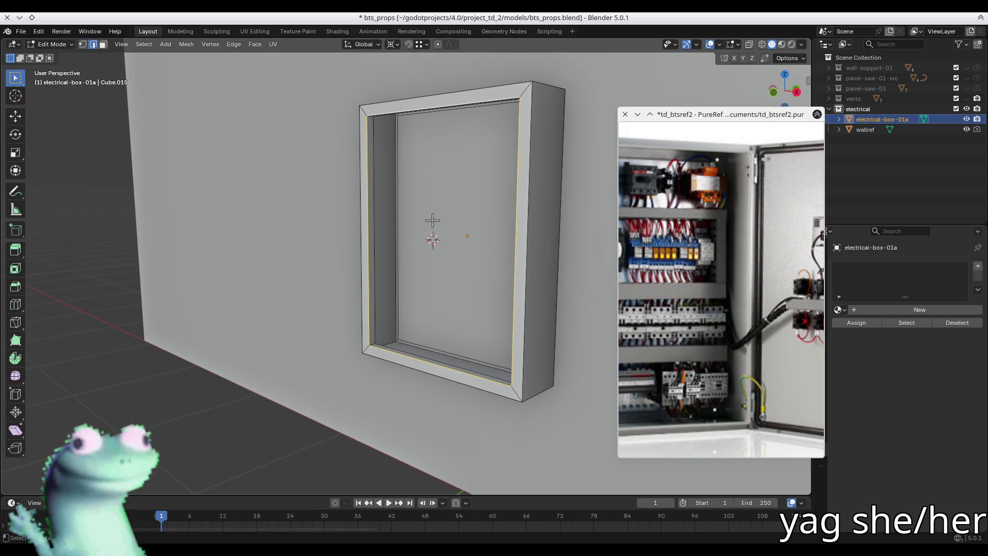
middle_click_drag(433, 218, 453, 433)
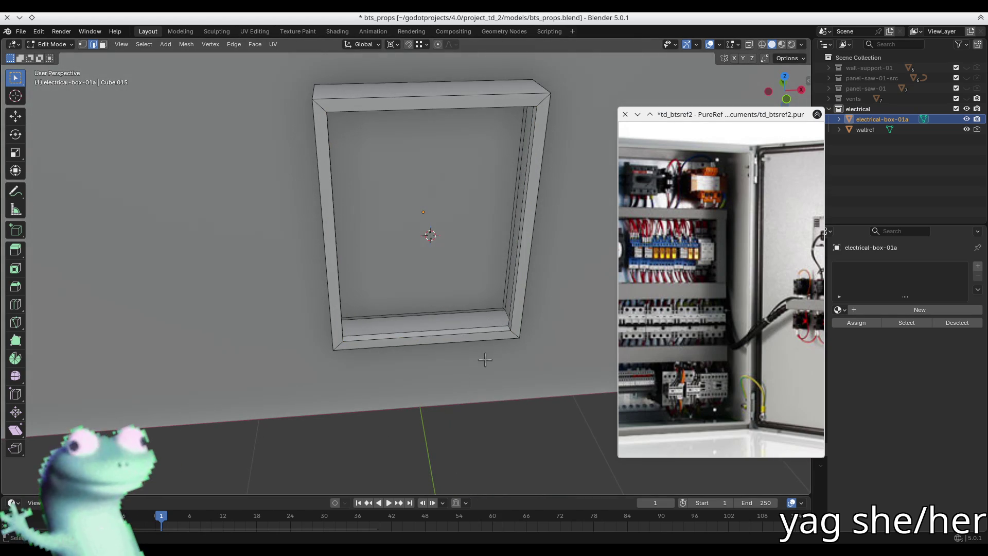
key("ctrl+s")
Switch to face select and select the whole front rim face loop.
mouse_move(447, 179)
middle_mouse_down("shift")
mouse_move(384, 220)
mouse_move(392, 224)
middle_mouse_up("shift")
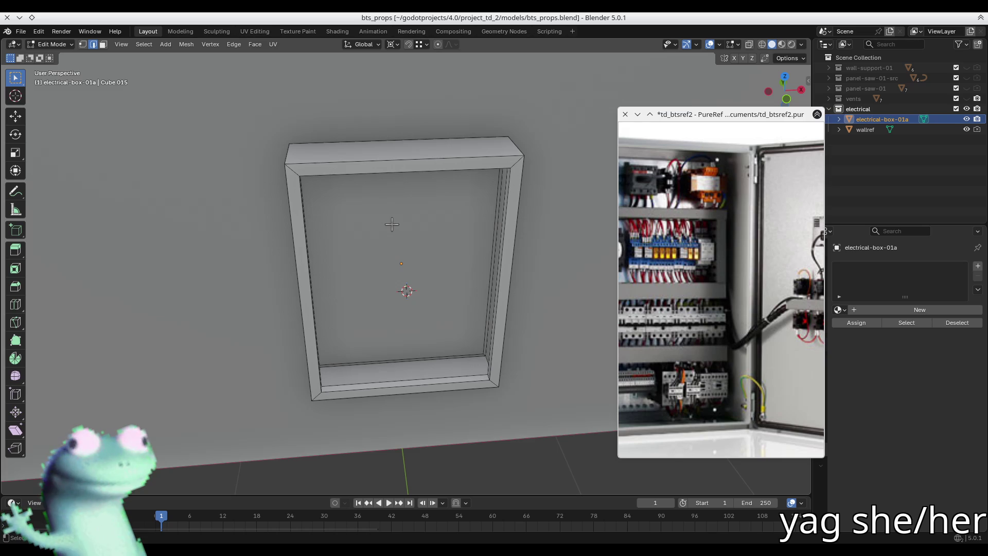
mouse_move(391, 224)
middle_mouse_down()
mouse_move(510, 161)
mouse_move(361, 206)
mouse_move(276, 205)
middle_mouse_up()
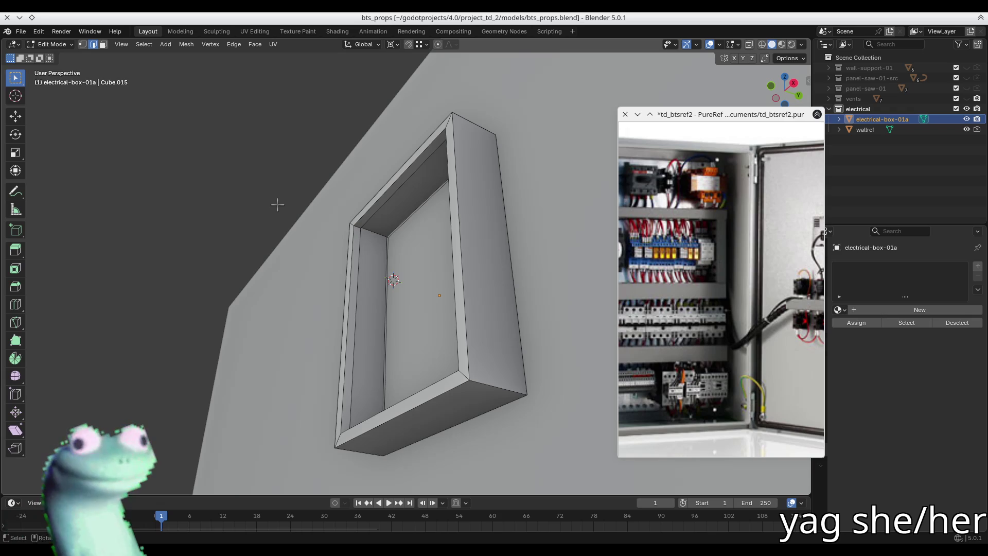
mouse_move(348, 143)
middle_mouse_down()
mouse_move(419, 221)
mouse_move(457, 227)
middle_mouse_up()
key("3")
left_click(314, 159)
left_click(317, 161, "alt")
mouse_move(317, 160)
middle_mouse_down()
mouse_move(240, 179)
mouse_move(242, 162)
mouse_move(244, 178)
middle_mouse_up()
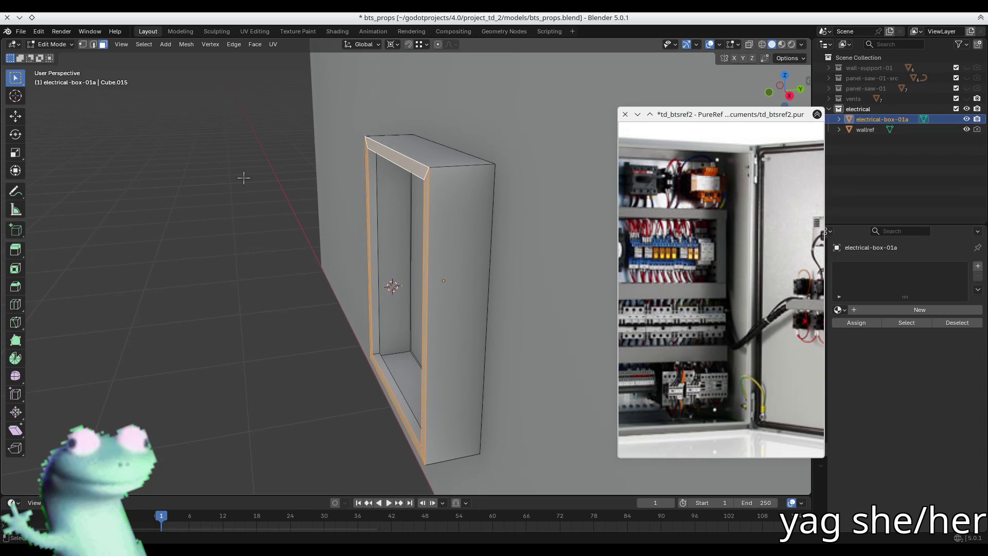
Push the box's front rim faces out slightly along their normal.
key("g")
key("z")
key("z")
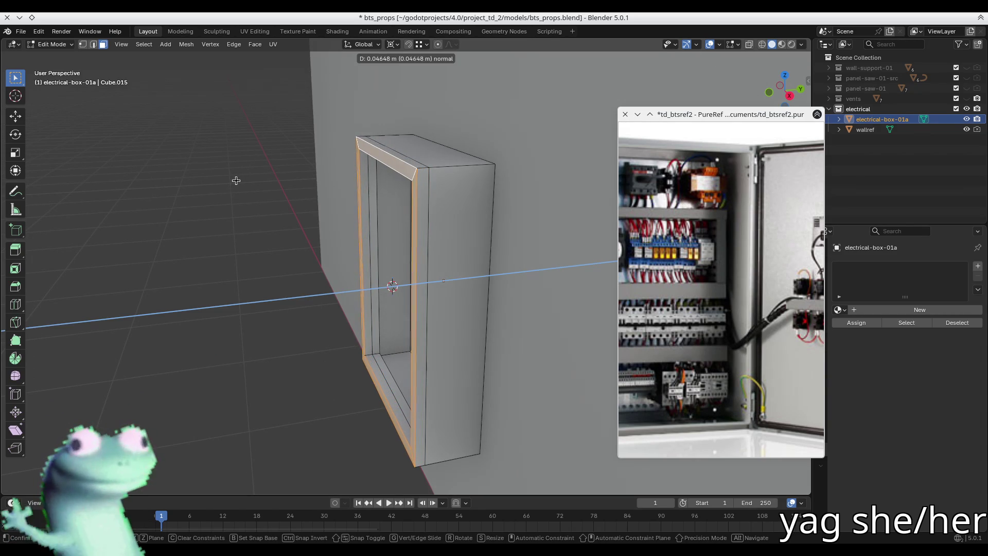
left_click(237, 179)
middle_click_drag(385, 189, 431, 199)
Move the rim frame 1.04 m along global X so it sits beside the box.
key("p")
key("Escape")
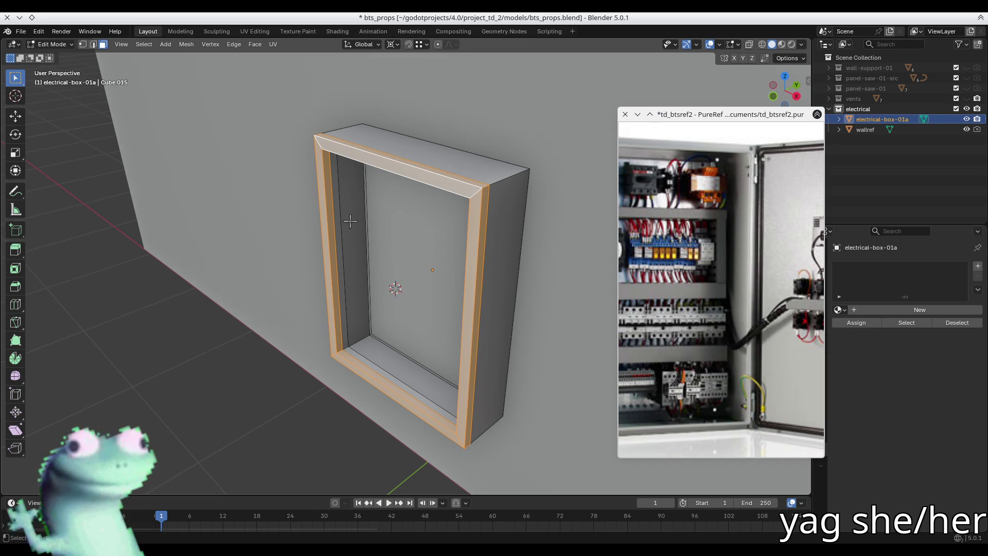
mouse_move(415, 274)
middle_mouse_down()
mouse_move(540, 278)
mouse_move(515, 246)
middle_mouse_up()
key("g")
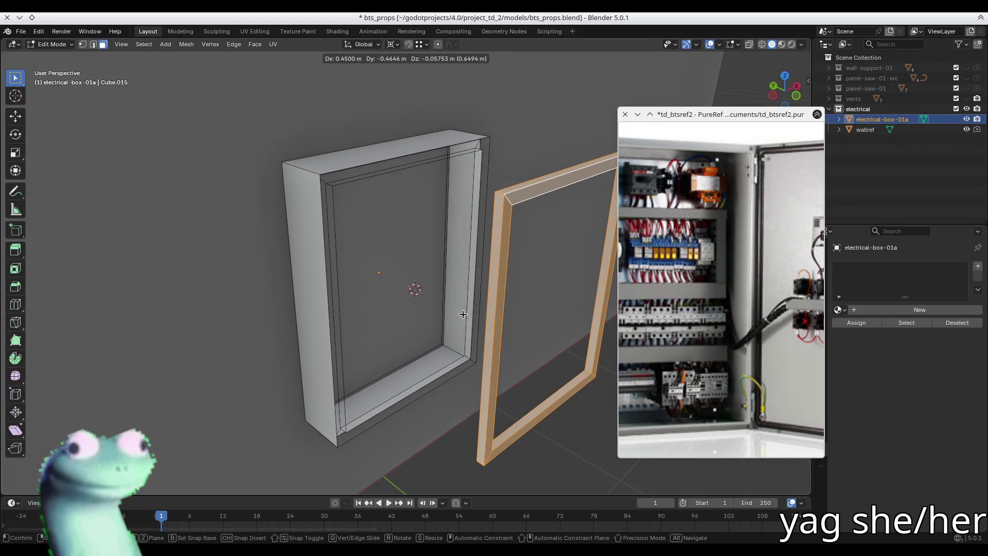
key("y")
key("x")
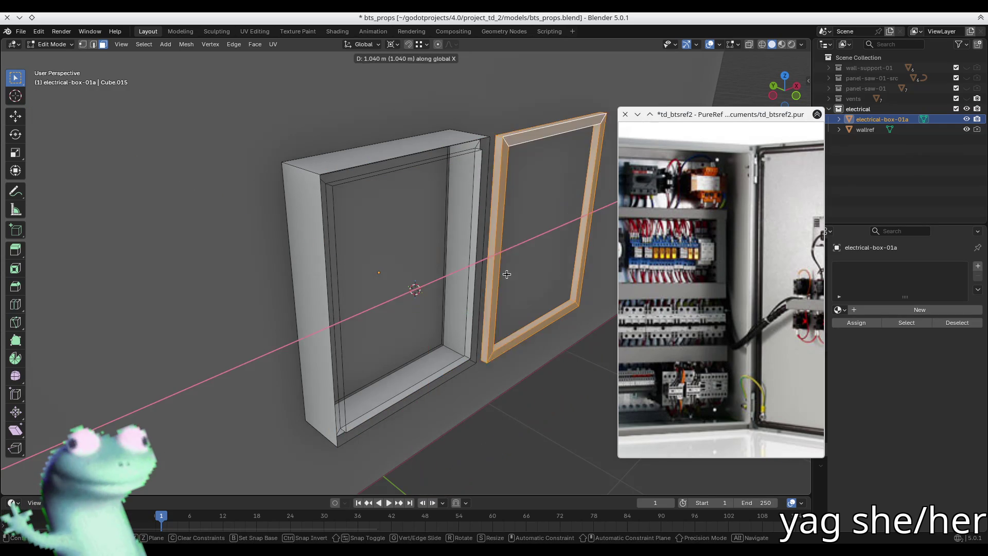
left_click(535, 258)
Select edge loops and strips on the front frame to inspect its geometry.
mouse_move(535, 257)
middle_mouse_down()
mouse_move(422, 206)
mouse_move(355, 152)
middle_mouse_up()
key("2")
left_click(355, 152, "alt")
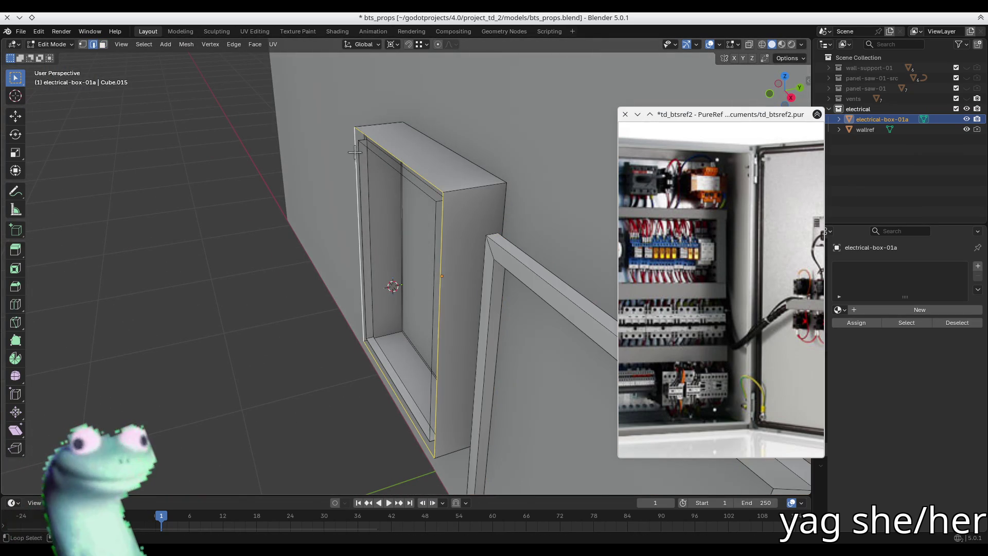
left_click(360, 157, "alt+shift")
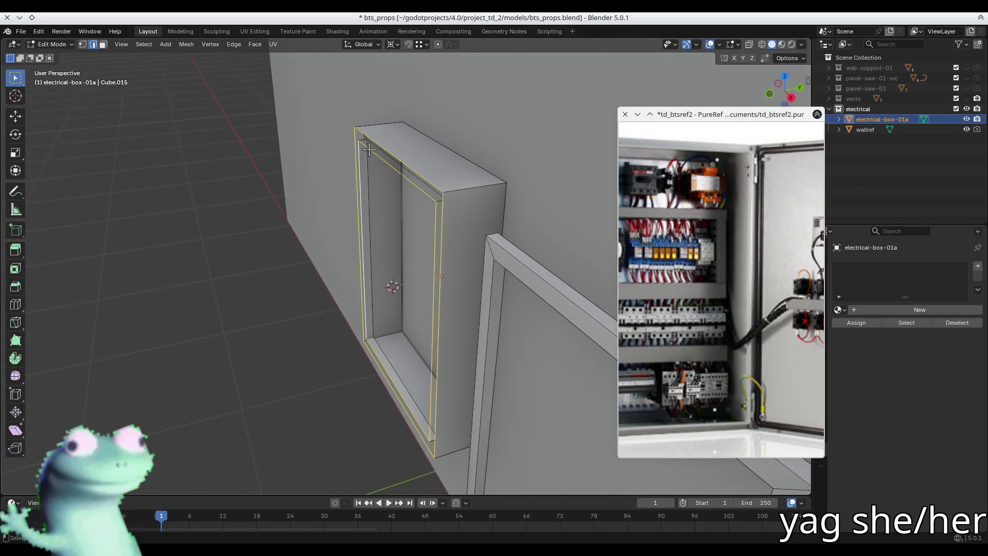
middle_click_drag(369, 148, 386, 150)
left_click(372, 151, "alt+shift")
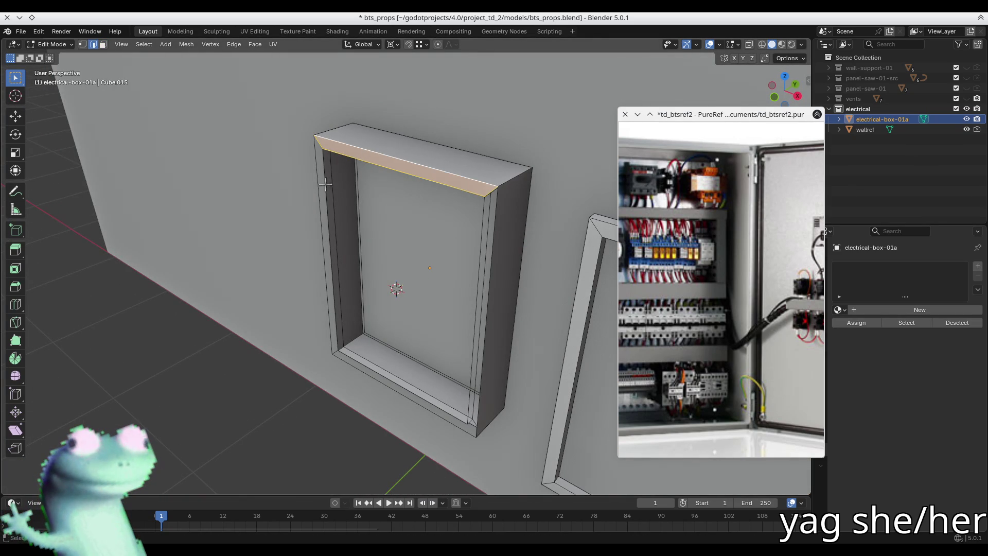
left_click(336, 341)
mouse_move(337, 341)
middle_mouse_down()
mouse_move(357, 214)
mouse_move(329, 180)
mouse_move(406, 363)
mouse_move(391, 422)
mouse_move(411, 360)
mouse_move(476, 342)
mouse_move(430, 333)
mouse_move(419, 237)
mouse_move(477, 307)
mouse_move(297, 293)
middle_mouse_up()
scroll(329, 178, "up", 5)
left_click(364, 268, "alt")
mouse_move(319, 344)
middle_mouse_down()
mouse_move(286, 350)
mouse_move(245, 323)
mouse_move(296, 292)
mouse_move(213, 314)
mouse_move(84, 287)
middle_mouse_up()
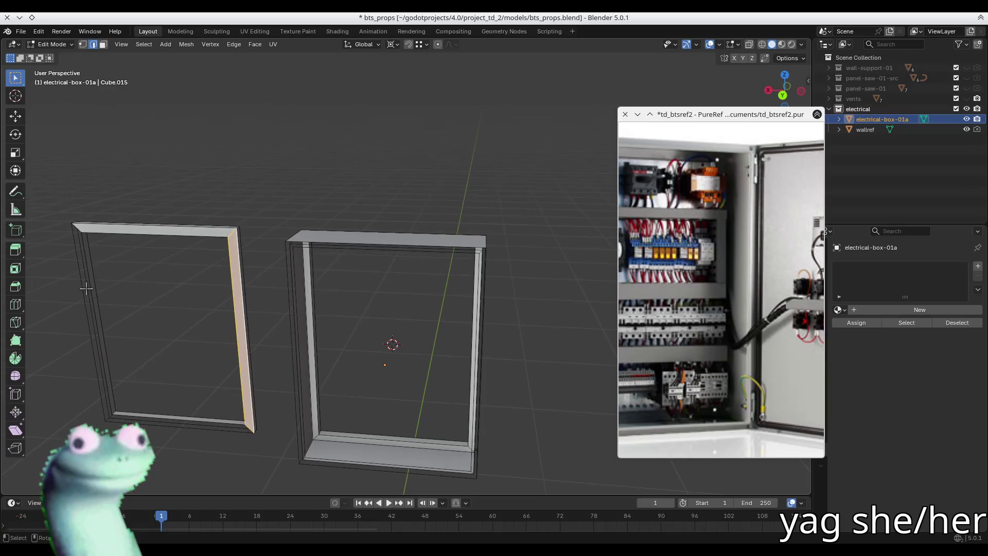
Inspect the separated frame's edges up close and hide the wallref object.
left_click(80, 290)
scroll(81, 292, "up", 4)
key("KP_Decimal")
mouse_move(367, 261)
middle_mouse_down()
mouse_move(368, 211)
mouse_move(322, 213)
middle_mouse_up()
left_click(425, 430)
scroll(425, 432, "down", 5)
mouse_move(424, 433)
middle_mouse_down()
mouse_move(446, 353)
mouse_move(382, 248)
mouse_move(406, 252)
mouse_move(337, 249)
mouse_move(400, 278)
middle_mouse_up()
mouse_move(397, 332)
middle_mouse_down()
mouse_move(404, 283)
mouse_move(320, 191)
mouse_move(358, 130)
mouse_move(359, 144)
mouse_move(287, 161)
middle_mouse_up()
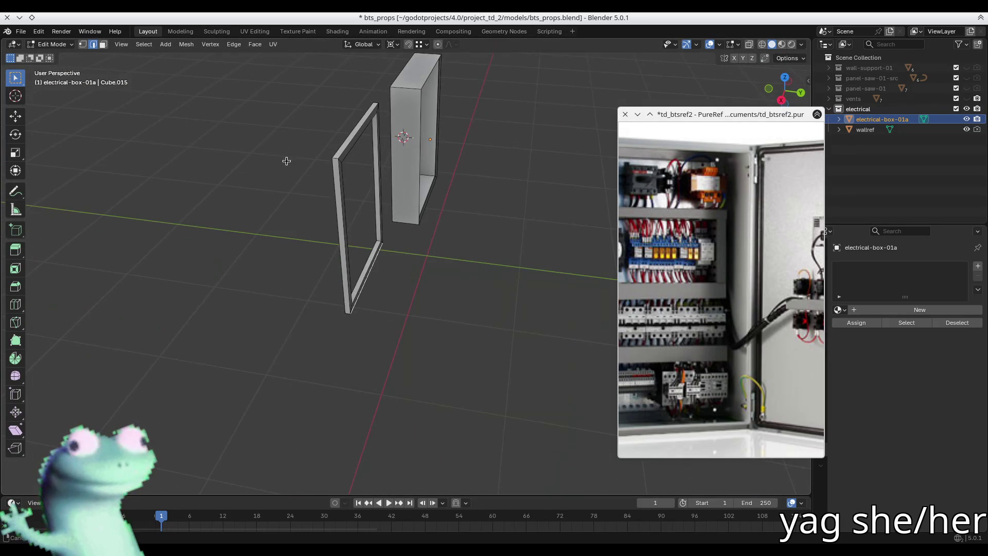
left_click(348, 151)
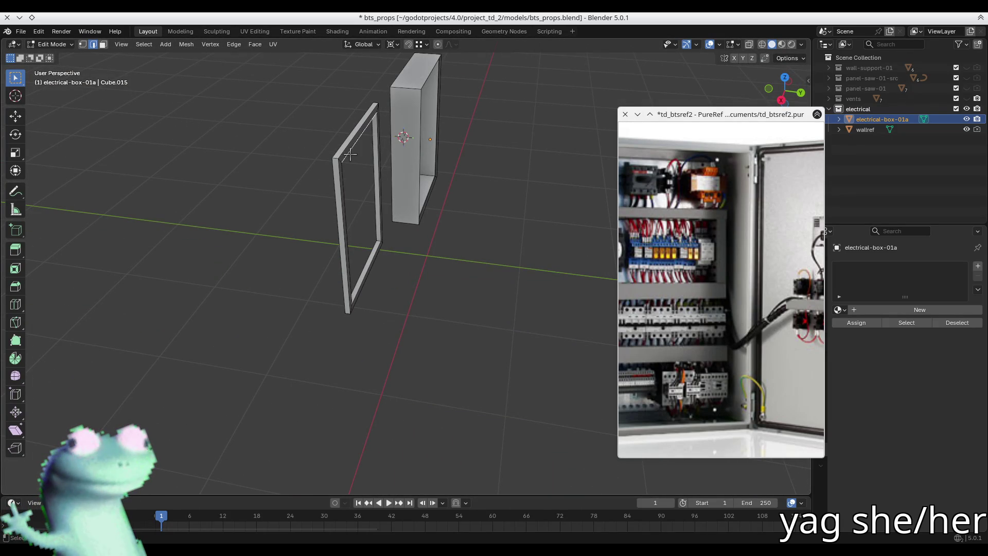
key("KP_Decimal")
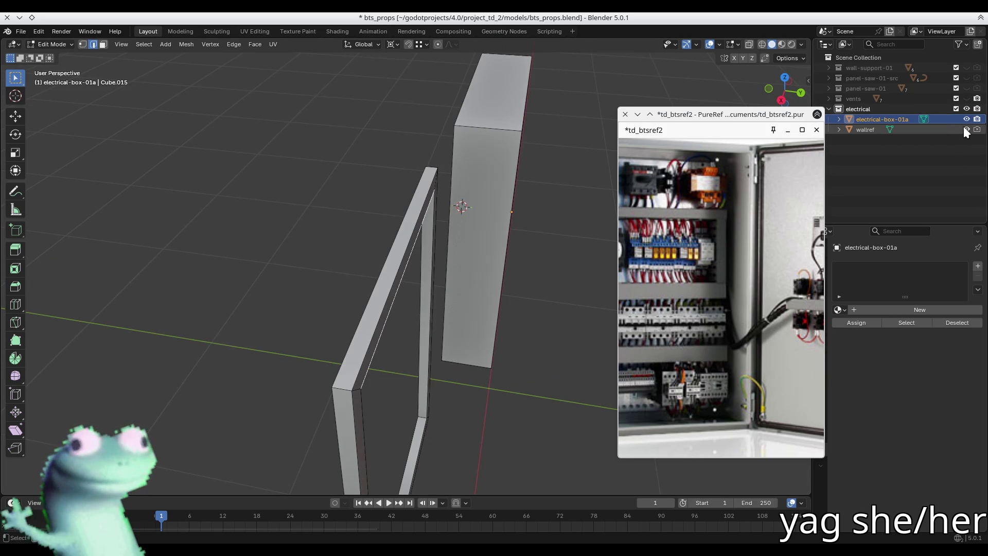
left_click(967, 129)
Select the separated frame's inner edge loop.
key("3")
mouse_move(391, 195)
middle_mouse_down()
mouse_move(335, 198)
mouse_move(330, 243)
middle_mouse_up()
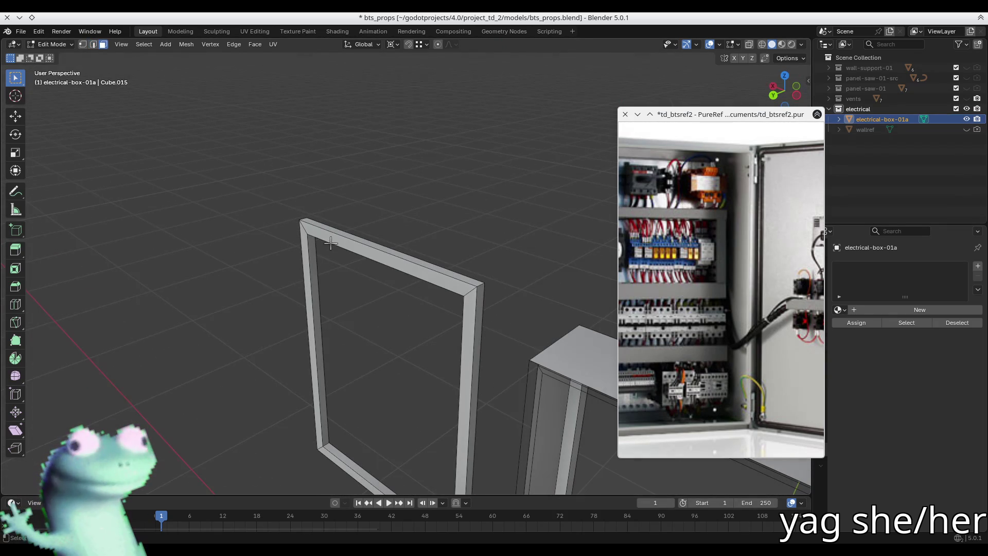
left_click(307, 228, "alt")
key("alt+a")
middle_click_drag(276, 218, 399, 205)
key("2")
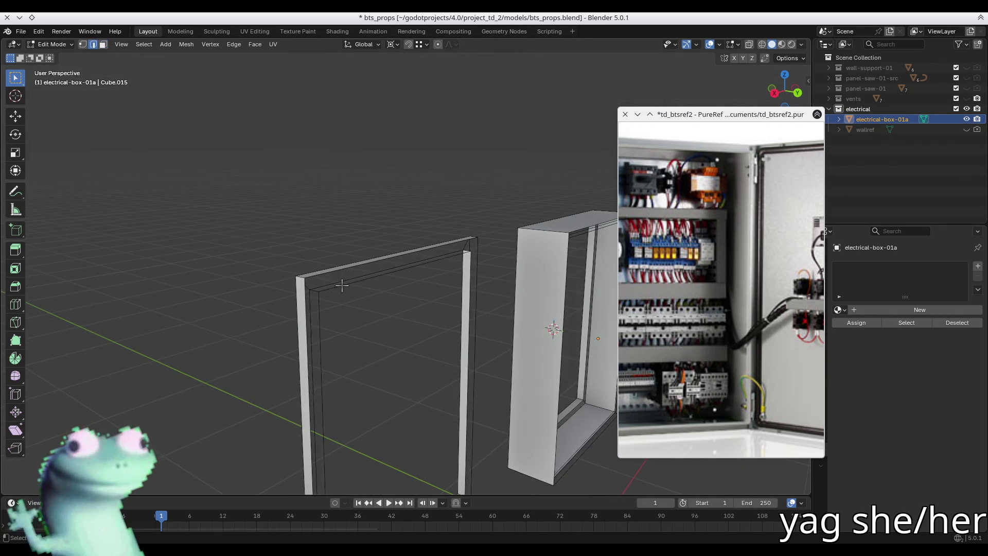
left_click(341, 286, "alt")
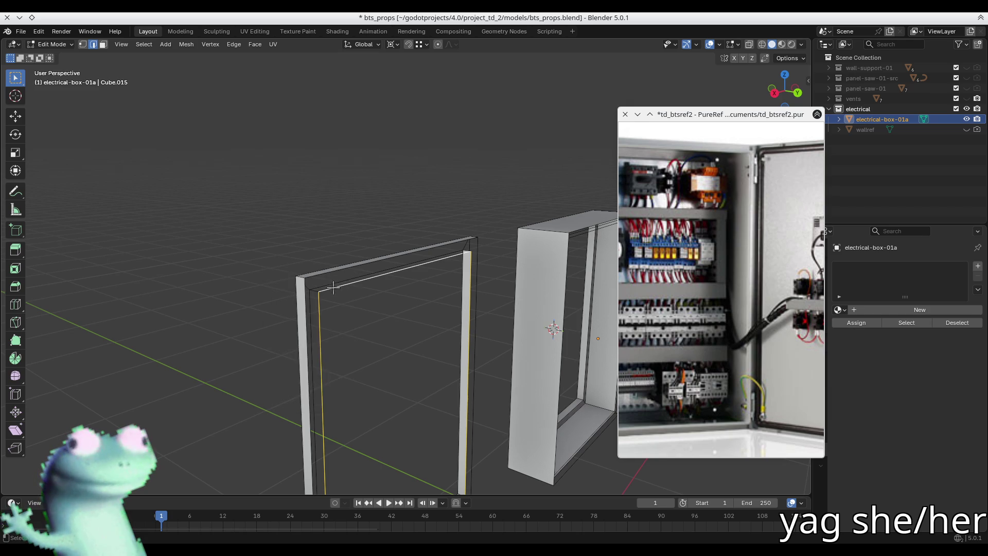
mouse_move(337, 286)
middle_mouse_down()
mouse_move(312, 292)
mouse_move(412, 283)
mouse_move(403, 287)
mouse_move(421, 299)
middle_mouse_up()
Delete the inner loop's vertices and fill the boundary loop into a flat panel.
key("x")
left_click(313, 293)
left_click(331, 255, "alt")
key("f")
mouse_move(331, 255)
middle_mouse_down()
mouse_move(337, 280)
mouse_move(372, 276)
mouse_move(391, 290)
mouse_move(293, 310)
mouse_move(433, 266)
mouse_move(410, 309)
middle_mouse_up()
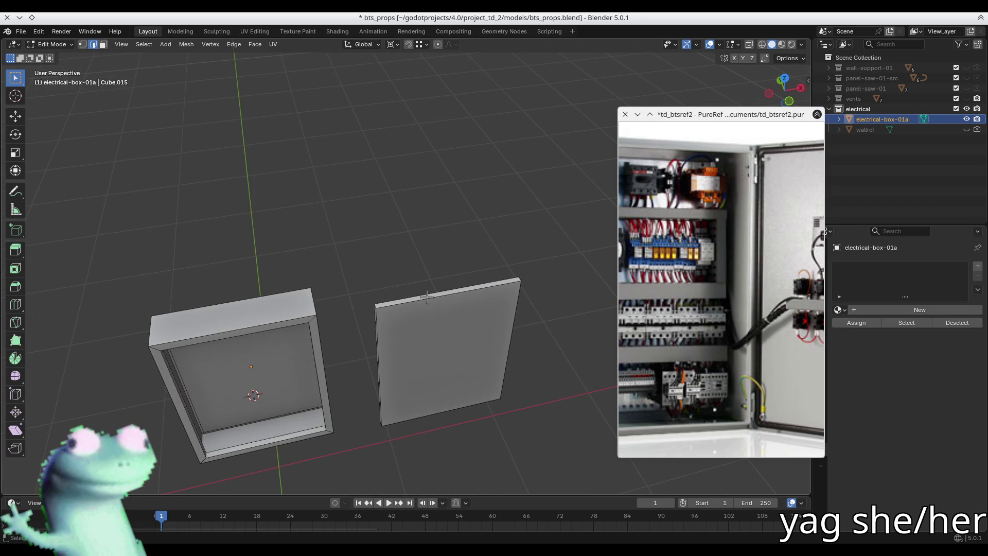
Study the open-door reference photo and bring the box front into view.
mouse_move(367, 369)
middle_mouse_down()
mouse_move(413, 331)
mouse_move(412, 302)
mouse_move(399, 335)
middle_mouse_up()
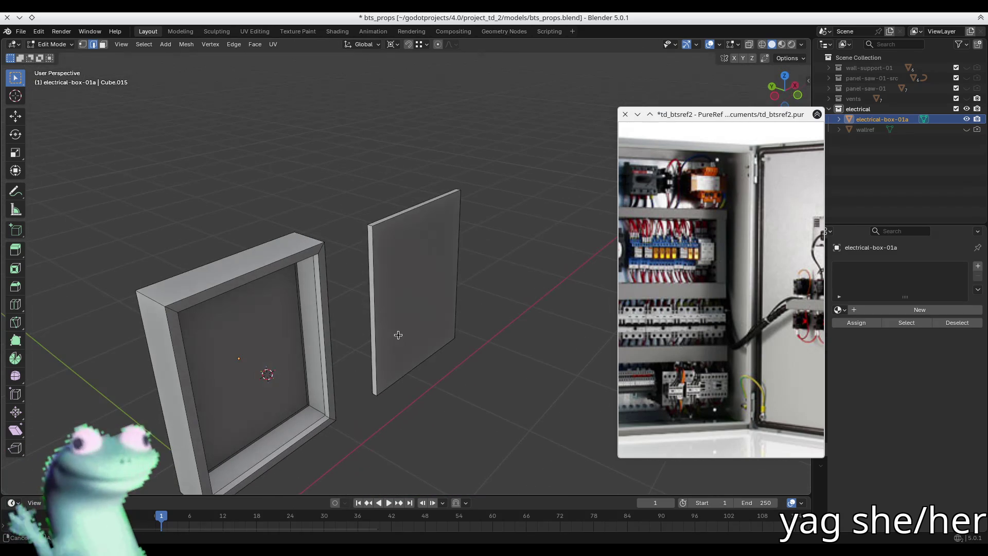
mouse_move(725, 277)
middle_mouse_down()
mouse_move(636, 289)
mouse_move(686, 334)
middle_mouse_up()
mouse_move(775, 419)
middle_mouse_down()
mouse_move(721, 434)
mouse_move(750, 328)
middle_mouse_up()
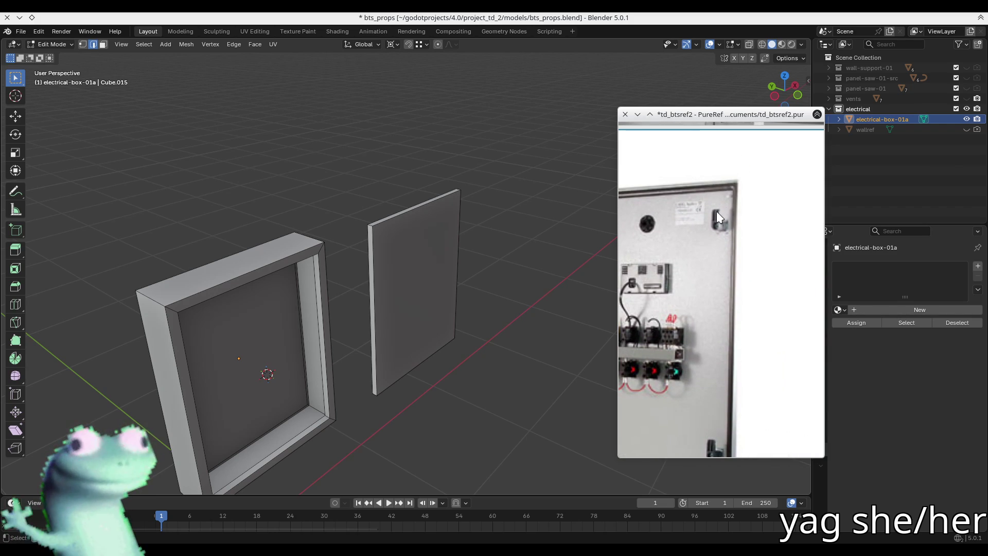
mouse_move(421, 211)
middle_mouse_down()
mouse_move(448, 229)
mouse_move(453, 206)
mouse_move(329, 243)
mouse_move(218, 246)
middle_mouse_up()
mouse_move(420, 274)
middle_mouse_down()
mouse_move(357, 293)
mouse_move(432, 296)
middle_mouse_up()
Inset the box's front face and extrude it inward to deepen the interior.
key("3")
left_click(356, 293)
key("i")
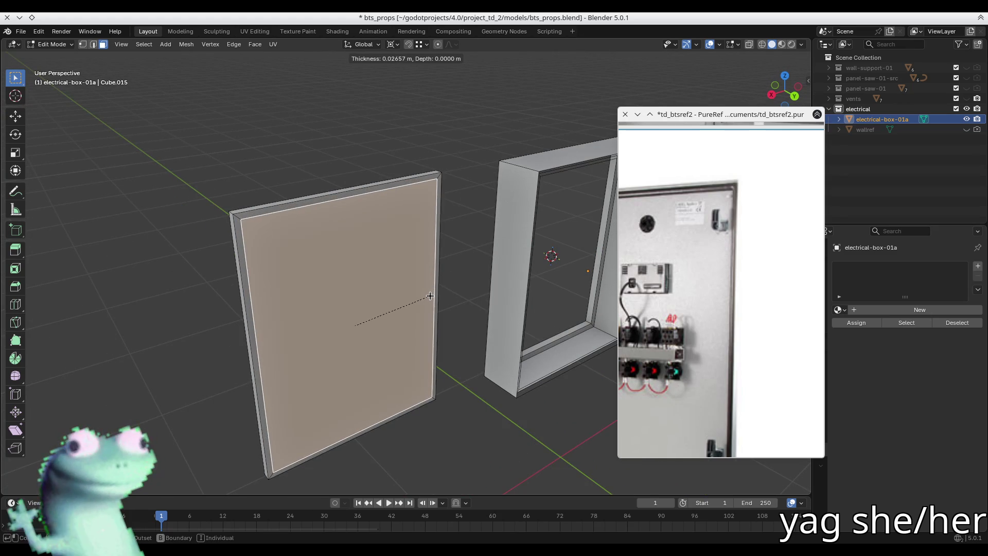
left_click(430, 296)
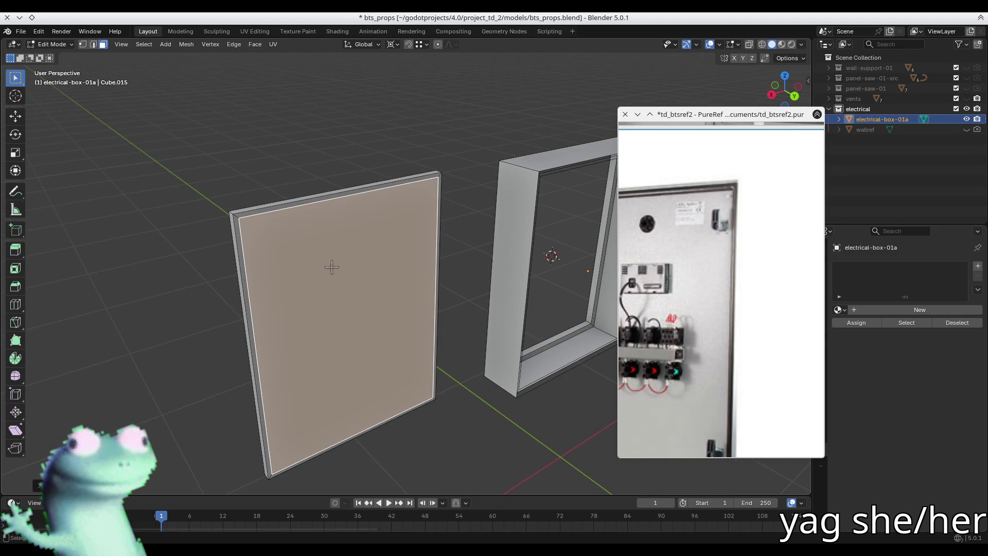
middle_click_drag(332, 267, 375, 298)
key("e")
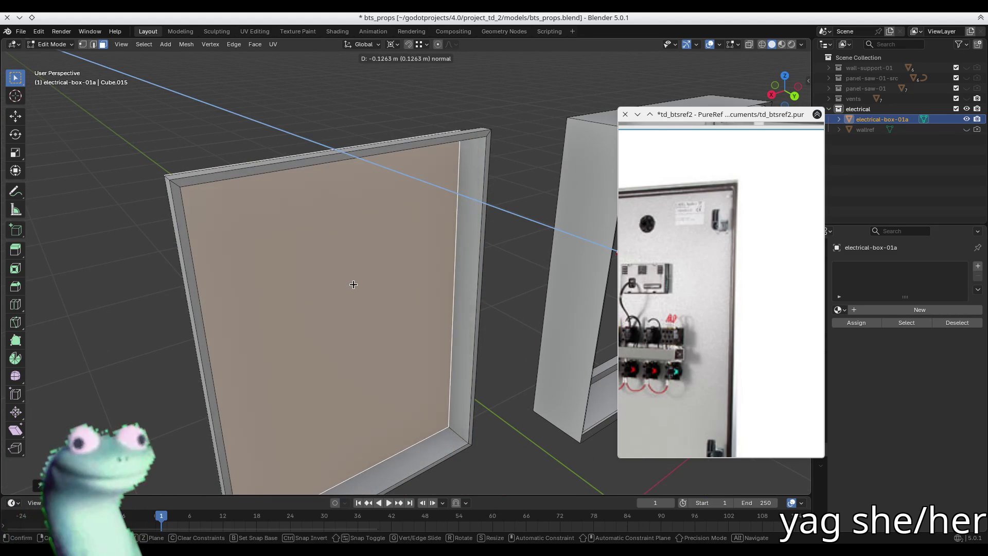
left_click(370, 295)
mouse_move(371, 295)
middle_mouse_down()
mouse_move(319, 222)
mouse_move(280, 194)
mouse_move(237, 273)
mouse_move(439, 248)
mouse_move(420, 240)
mouse_move(463, 242)
middle_mouse_up()
Reframe the box and panel, then save bts_props.blend.
mouse_move(718, 386)
middle_mouse_down()
mouse_move(719, 243)
mouse_move(795, 277)
mouse_move(748, 321)
middle_mouse_up()
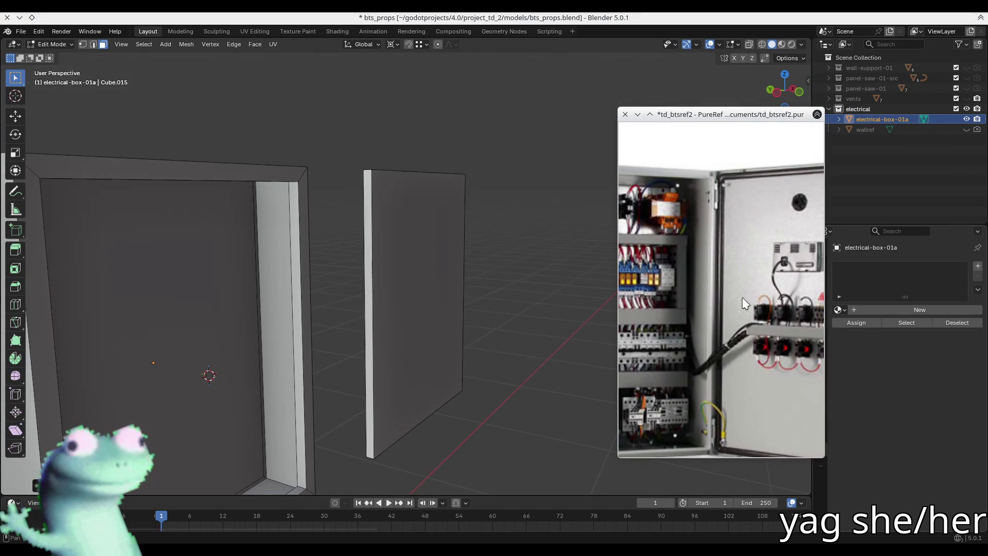
mouse_move(496, 189)
middle_mouse_down()
mouse_move(280, 158)
mouse_move(483, 148)
mouse_move(413, 238)
mouse_move(360, 232)
middle_mouse_up()
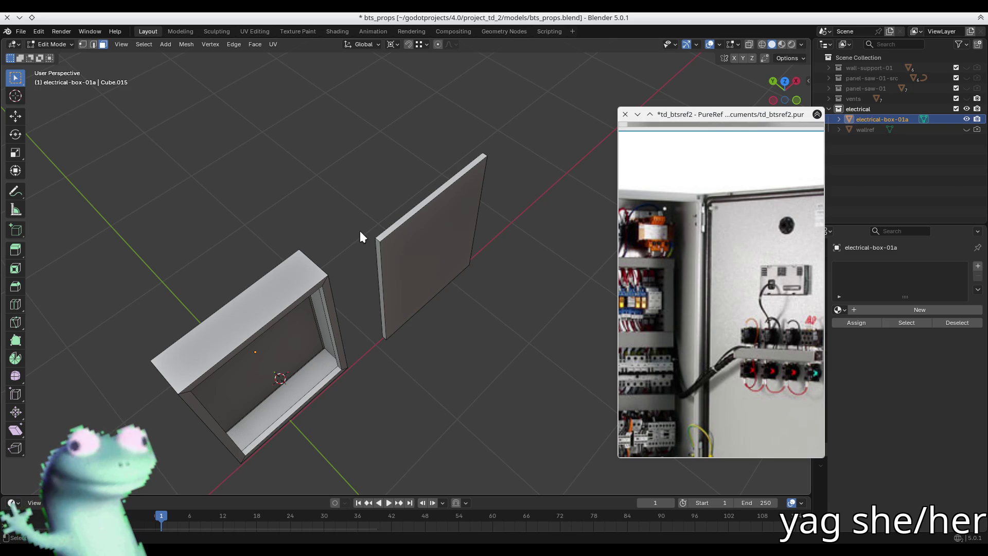
mouse_move(384, 214)
middle_mouse_down()
mouse_move(393, 220)
mouse_move(393, 194)
middle_mouse_up()
key("ctrl+s")
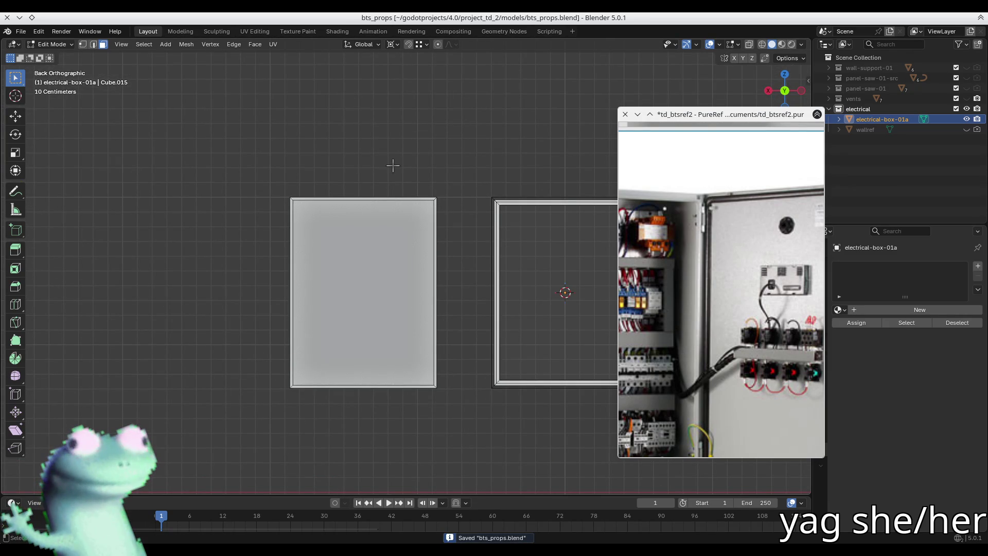
Select all the door panel's vertices and slide it along X beside the box.
key("1")
left_click_drag(190, 158, 449, 465)
mouse_move(429, 219)
middle_mouse_down()
mouse_move(306, 198)
mouse_move(366, 236)
mouse_move(185, 278)
mouse_move(280, 334)
middle_mouse_up()
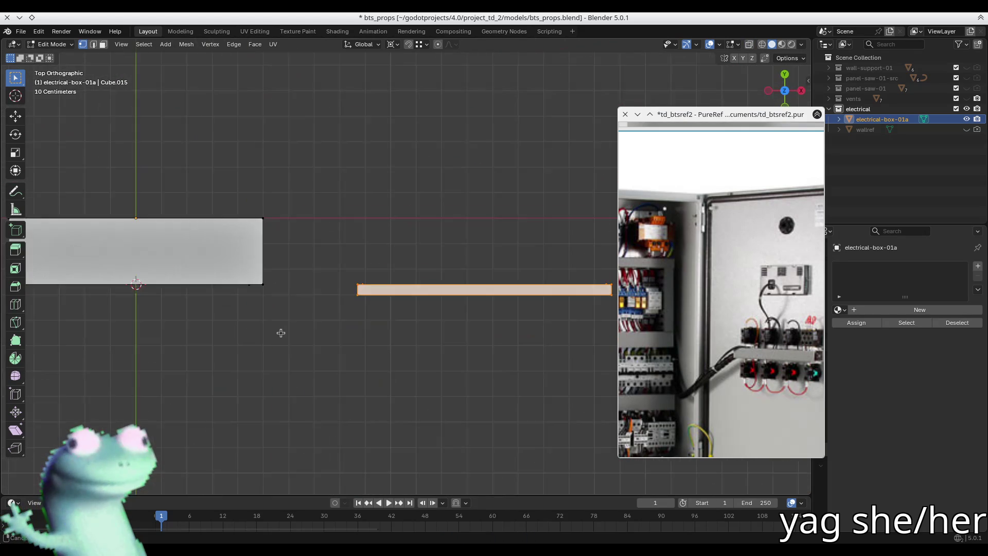
middle_click_drag(240, 288, 358, 229, "shift")
scroll(353, 250, "down", 4)
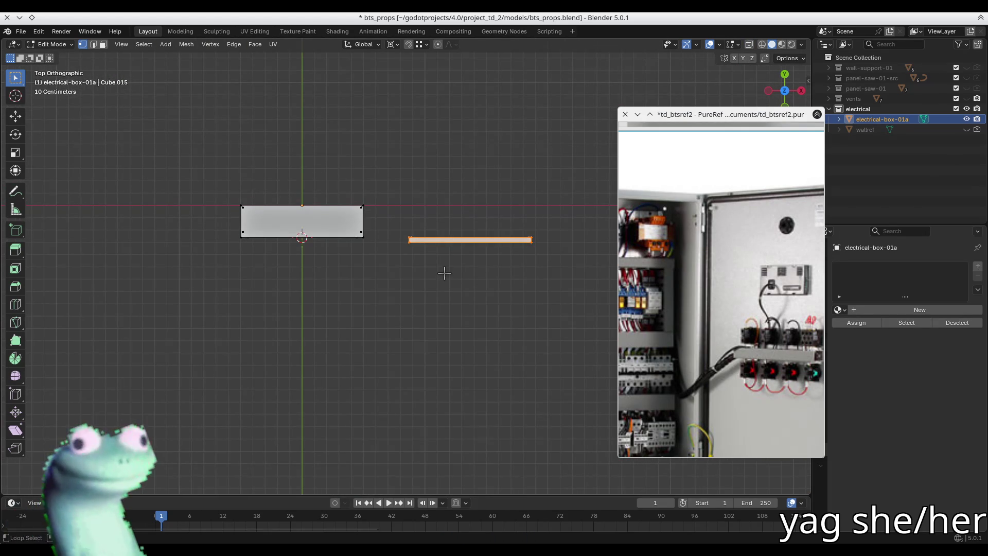
scroll(360, 199, "up", 2)
key("g")
key("x")
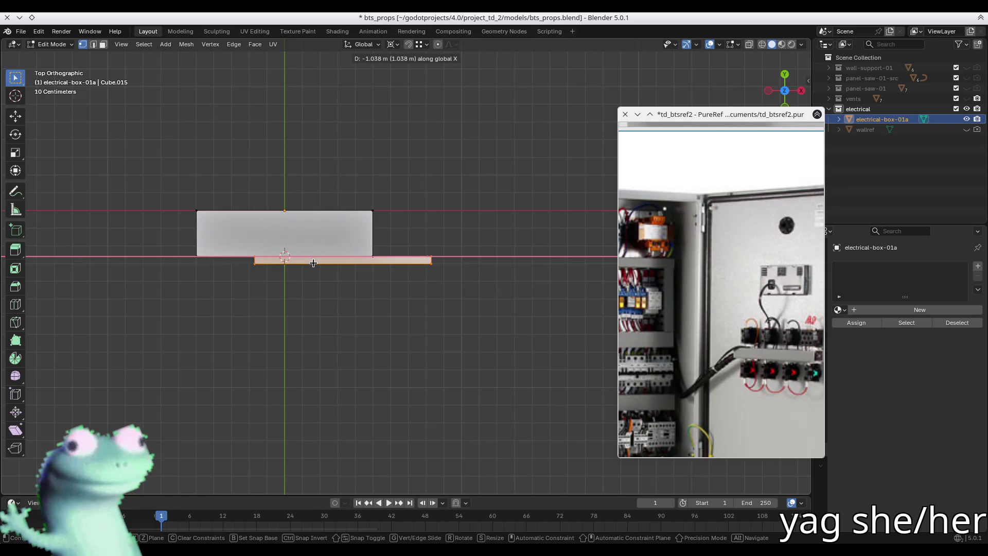
left_click(475, 255)
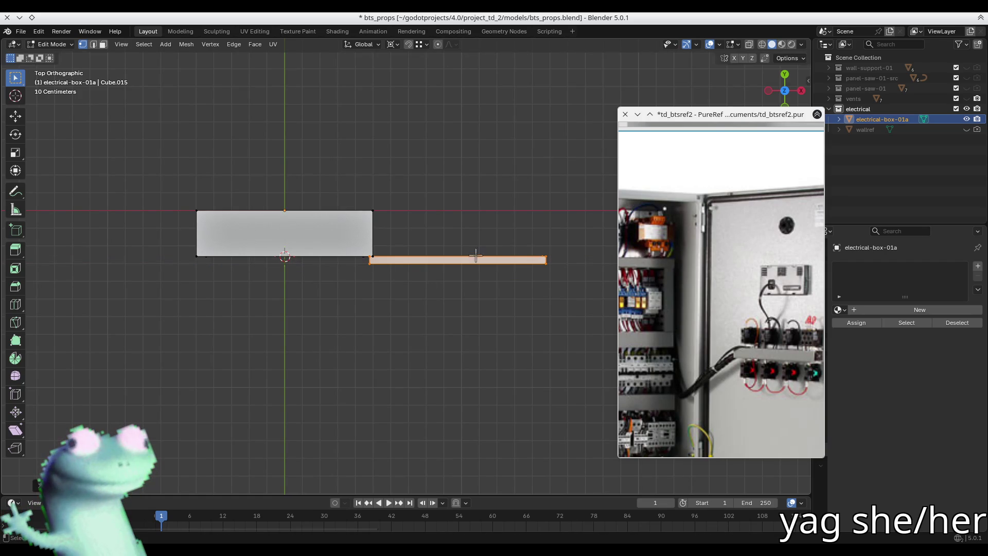
Slide the panel along Y against the box front and align it with the box edge along X.
key("g")
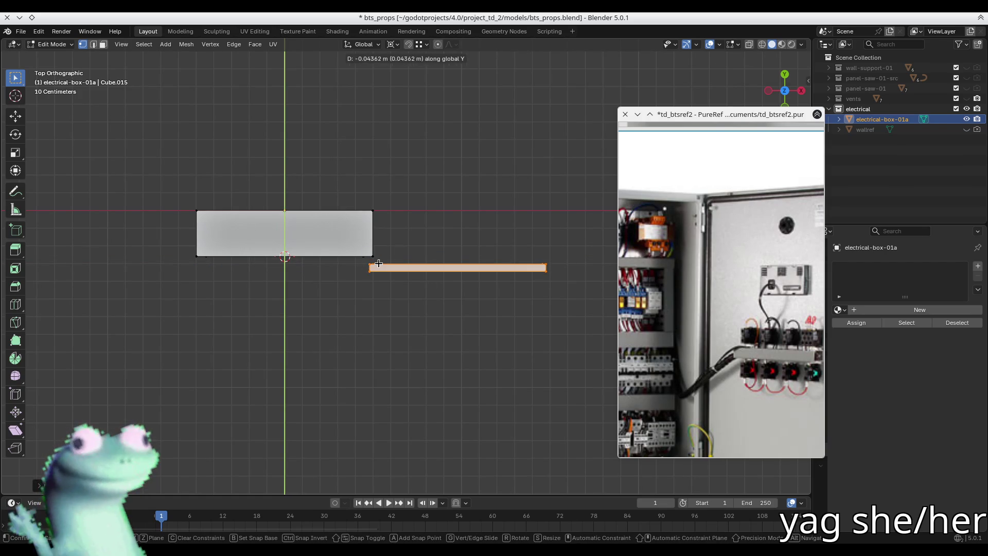
key("x")
key("y")
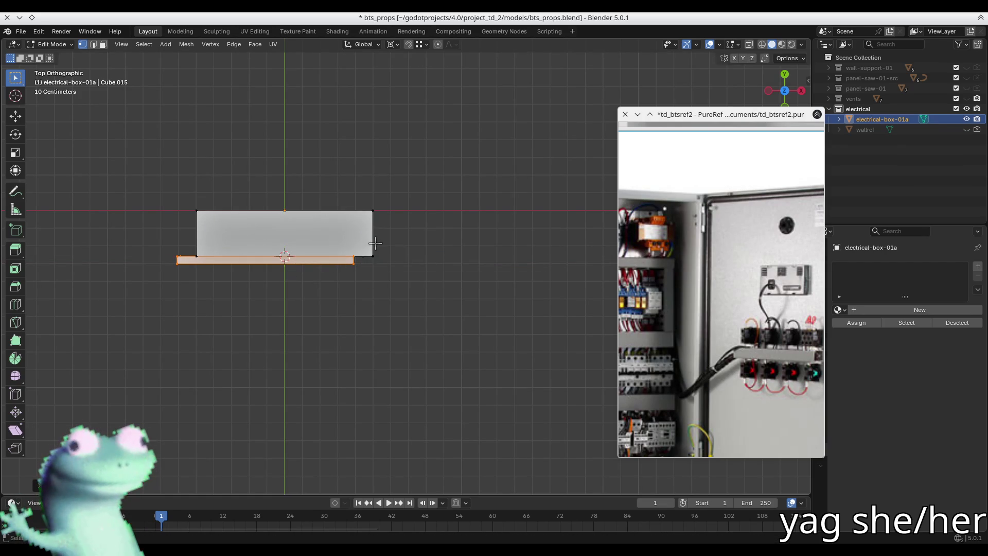
left_click(372, 256)
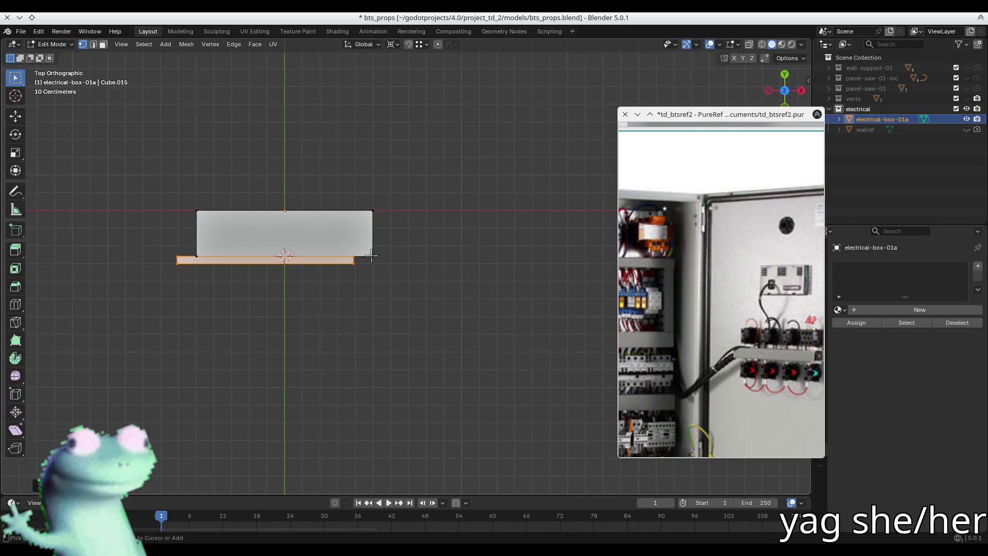
scroll(372, 256, "up", 4)
key("g")
key("x")
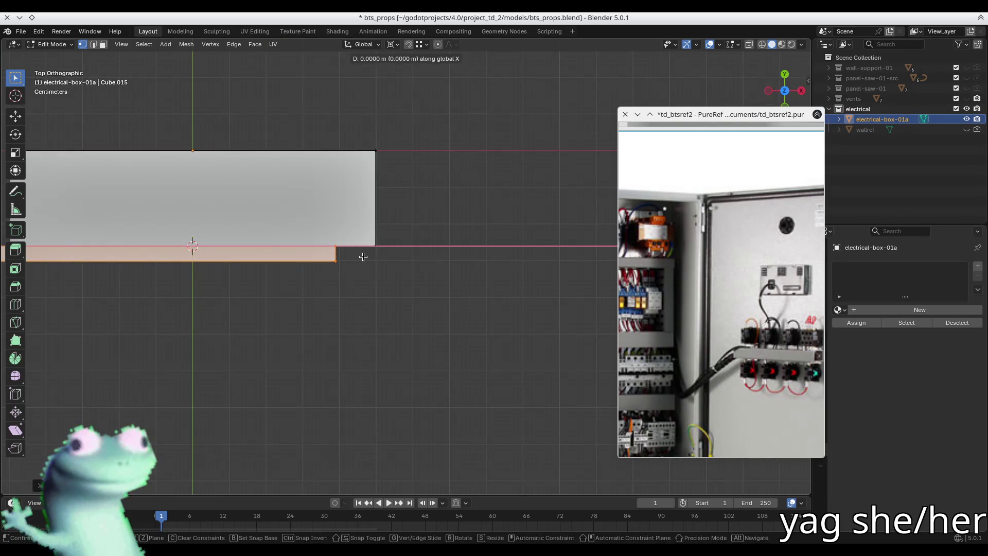
left_click(373, 247)
scroll(406, 278, "down", 5)
scroll(406, 271, "up", 5)
mouse_move(406, 271)
middle_mouse_down()
mouse_move(383, 203)
mouse_move(408, 240)
middle_mouse_up()
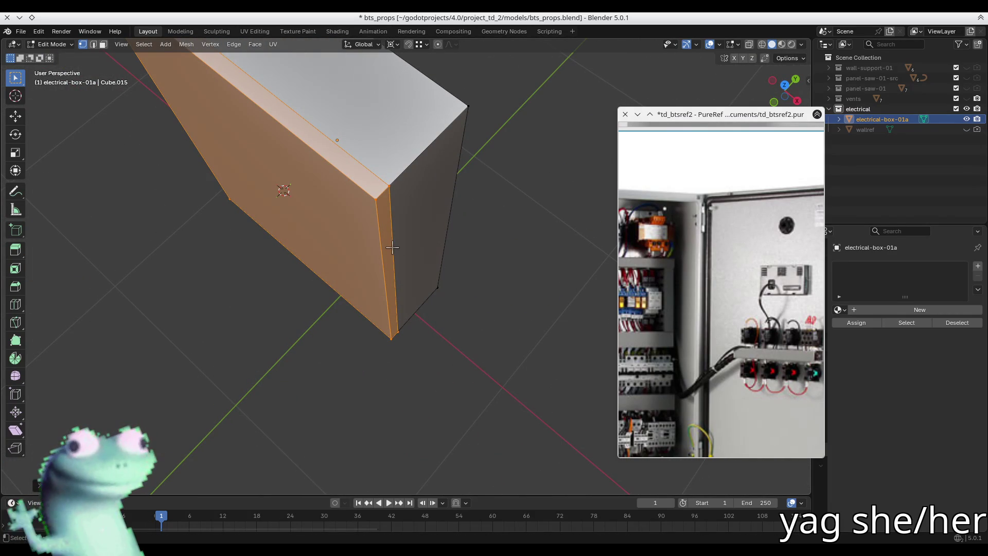
Put the 3D cursor on the box's vertical side edge and make it the pivot for the whole door.
key("2")
left_click(412, 265)
key("shift+s")
left_click(410, 286)
key("3")
left_click(302, 222)
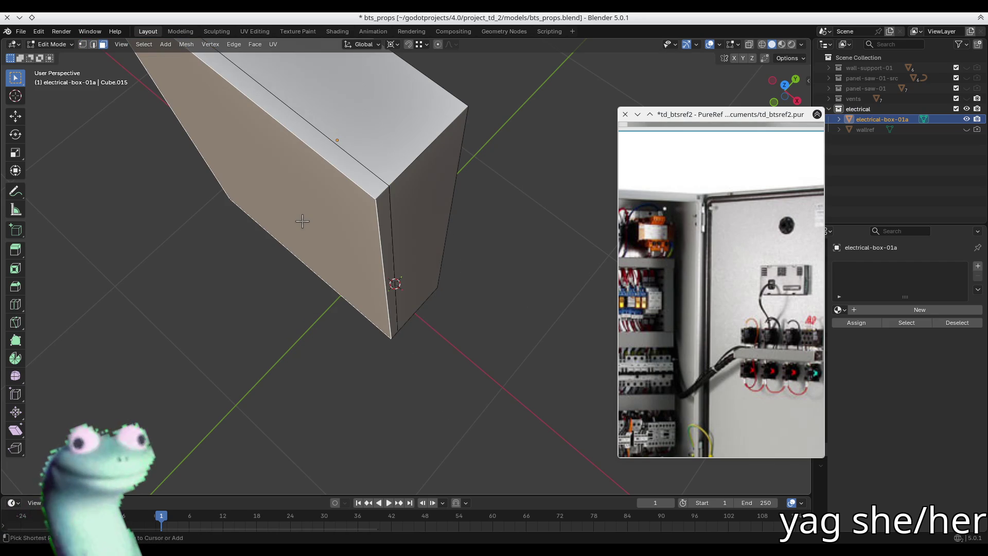
key("ctrl+KP_Add")
key("period")
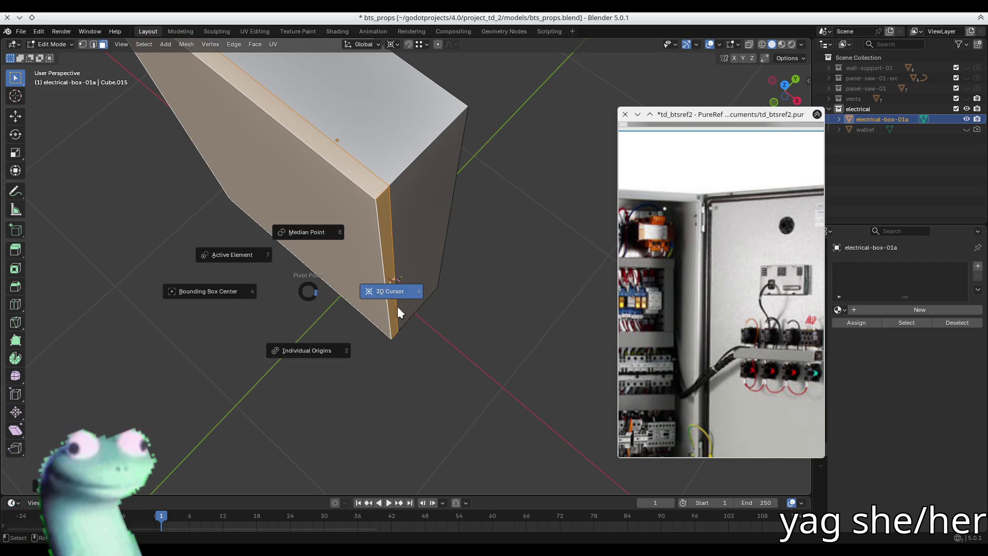
left_click(398, 306)
Rotate the door around Z to swing it open, leave Edit Mode, and save.
scroll(397, 307, "down", 4)
middle_click_drag(398, 307, 363, 391)
key("r")
key("z")
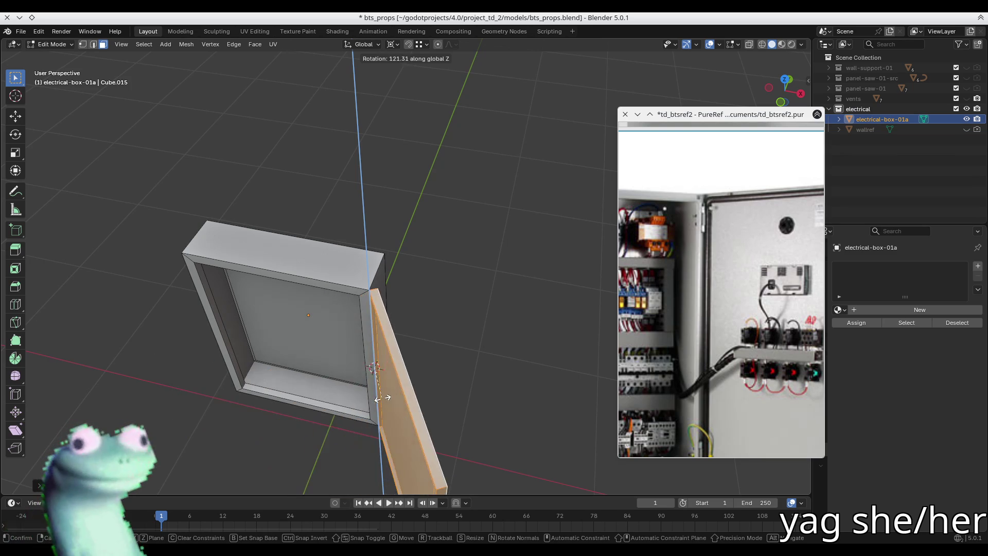
left_click(376, 396)
mouse_move(375, 396)
middle_mouse_down()
mouse_move(375, 327)
mouse_move(354, 320)
middle_mouse_up()
key("Tab")
mouse_move(348, 146)
middle_mouse_down()
mouse_move(439, 328)
mouse_move(256, 291)
mouse_move(265, 353)
mouse_move(249, 322)
mouse_move(278, 272)
mouse_move(400, 286)
mouse_move(390, 296)
middle_mouse_up()
key("ctrl+s")
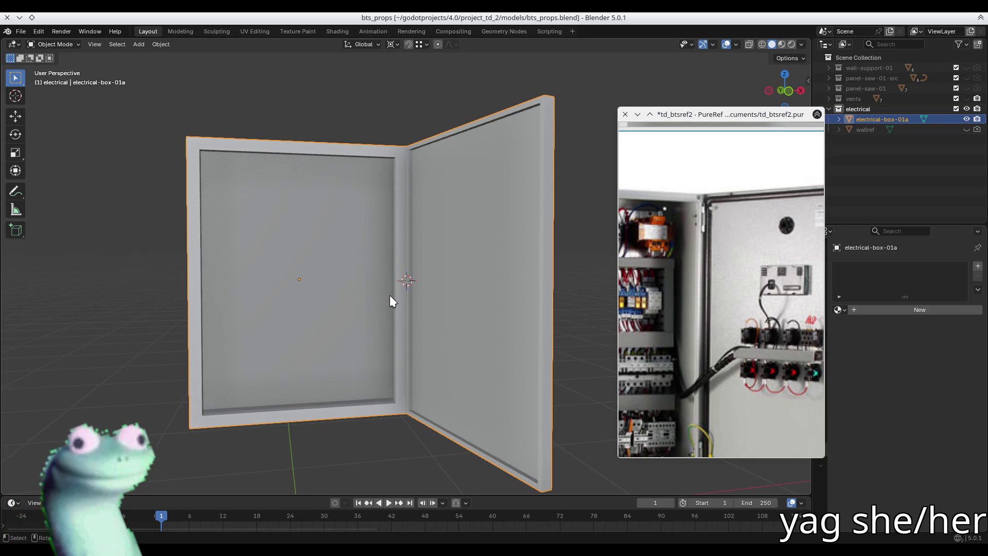
Toggle Edit Mode on the box, select and hide the door face, and clear the selection.
mouse_move(494, 263)
middle_mouse_down()
mouse_move(319, 278)
mouse_move(284, 310)
mouse_move(335, 309)
mouse_move(415, 334)
mouse_move(284, 311)
middle_mouse_up()
key("Tab")
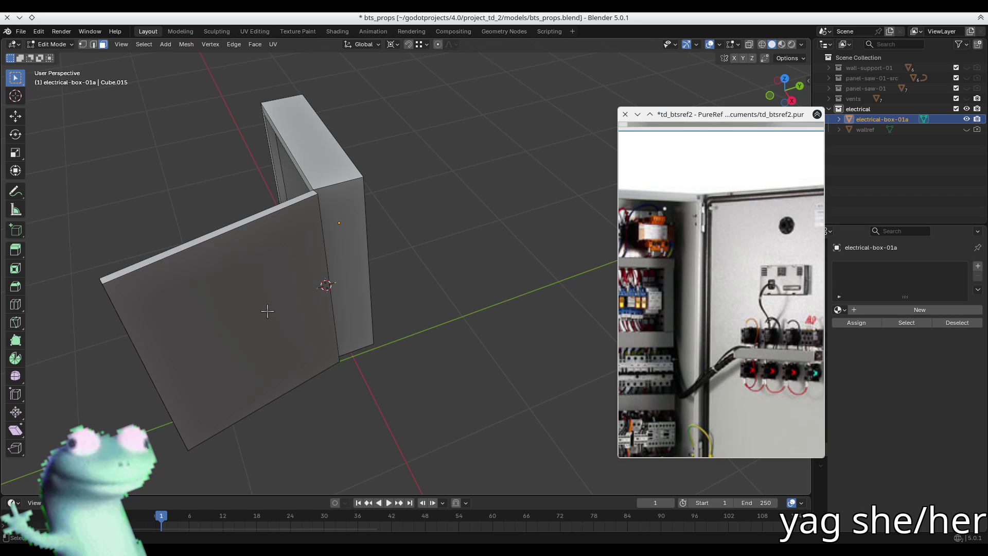
mouse_move(267, 311)
middle_mouse_down()
mouse_move(412, 258)
mouse_move(394, 296)
mouse_move(335, 288)
middle_mouse_up()
key("Tab")
key("Tab")
left_click(459, 260)
key("h")
key("alt+a")
key("Tab")
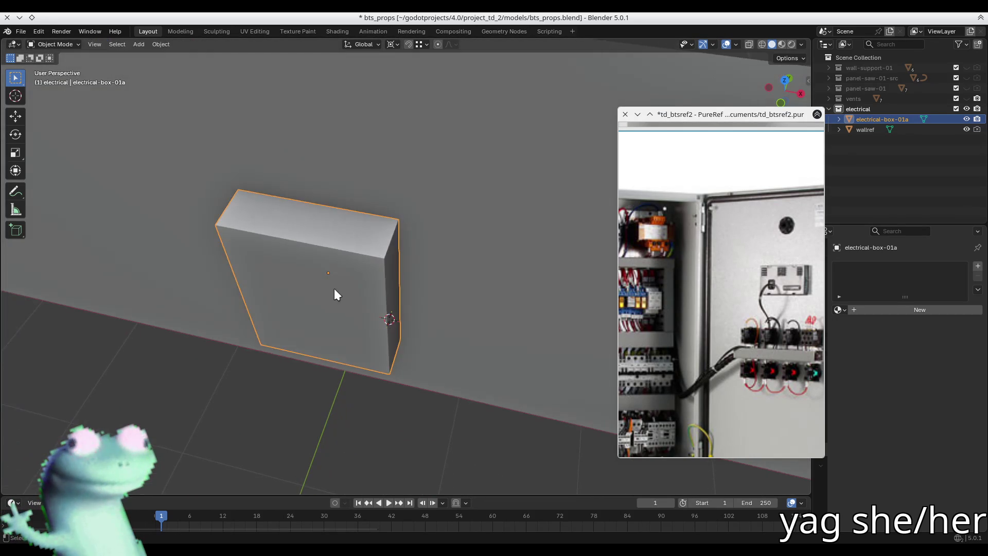
key("Tab")
Separate the closed door face into its own object named electrical-box-01-door.
left_click(340, 280)
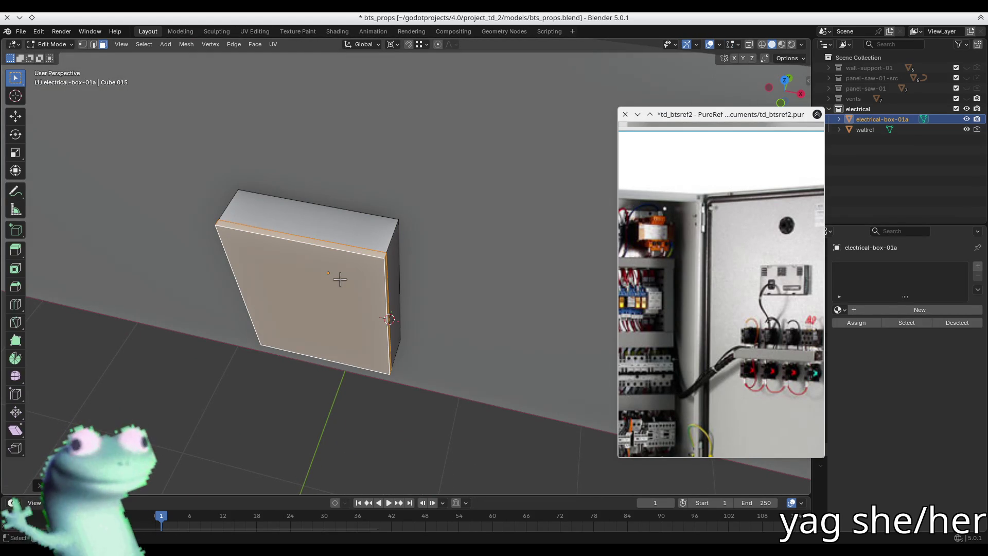
key("p")
left_click(339, 278)
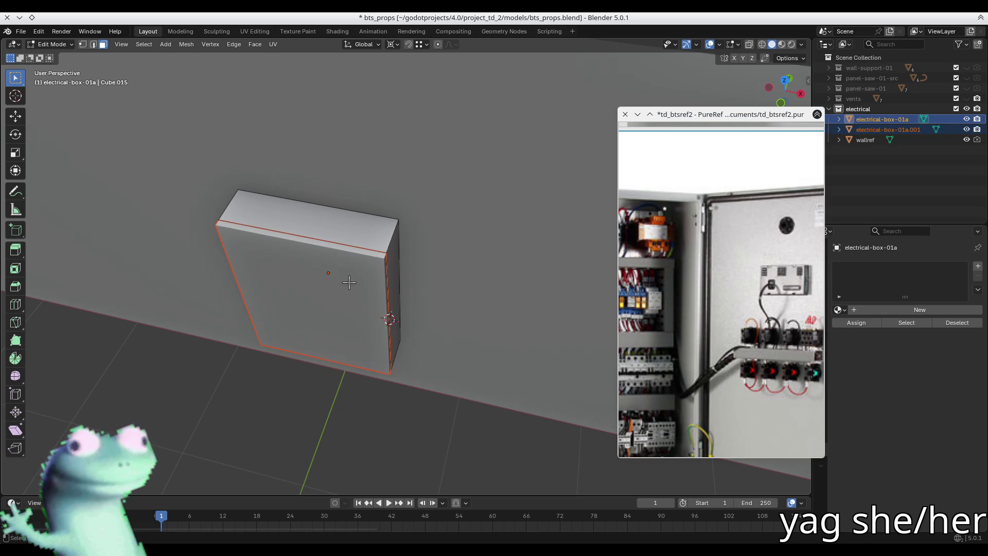
key("Tab")
left_click(316, 302)
key("F2")
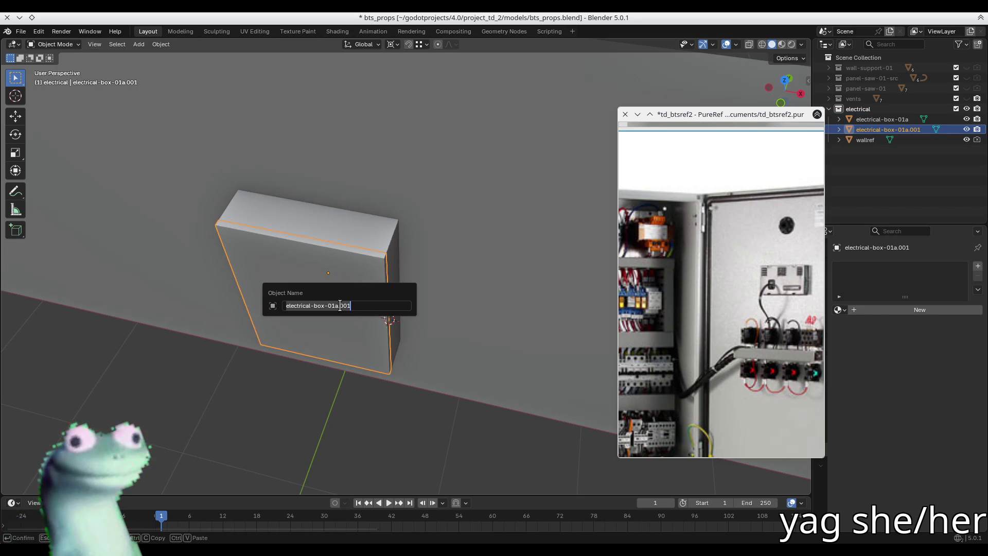
left_click(357, 306)
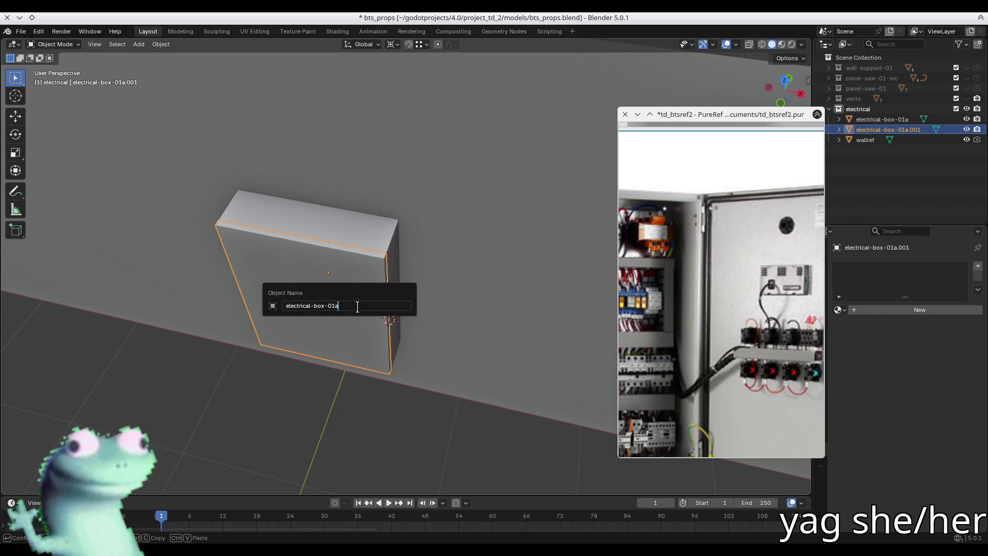
type("-dor")
key("Return")
Try rotating the door around Z, cancel to keep it closed, and edit its mesh.
middle_click_drag(371, 325, 347, 325)
key("r")
key("z")
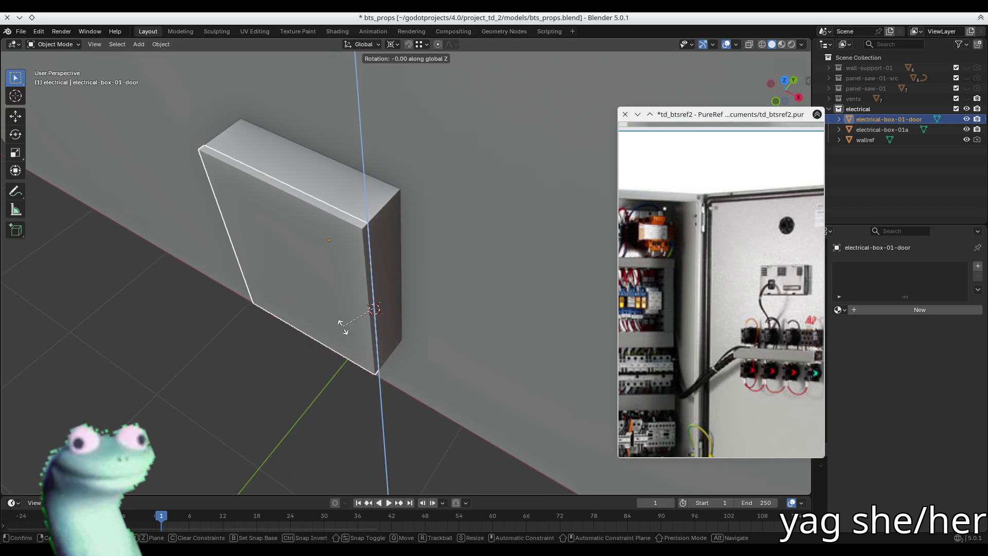
right_click(413, 356)
mouse_move(405, 354)
middle_mouse_down()
mouse_move(428, 278)
mouse_move(349, 278)
middle_mouse_up()
scroll(432, 268, "down", 3)
key("Tab")
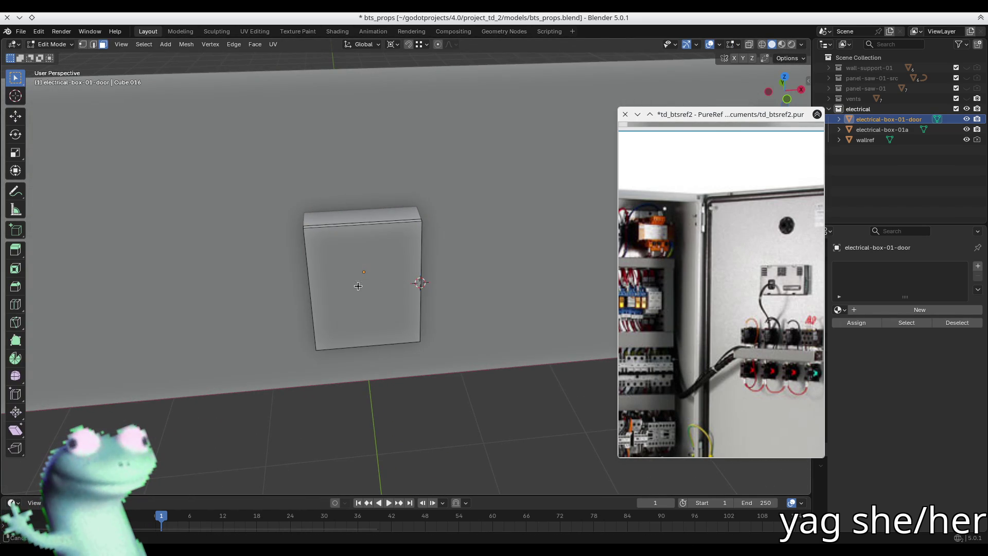
Zoom the reference onto the door's buttons and display, save bts_props.blend, and widen the reference window.
scroll(715, 270, "up", 3)
middle_click_drag(818, 246, 726, 273)
scroll(748, 285, "up", 2)
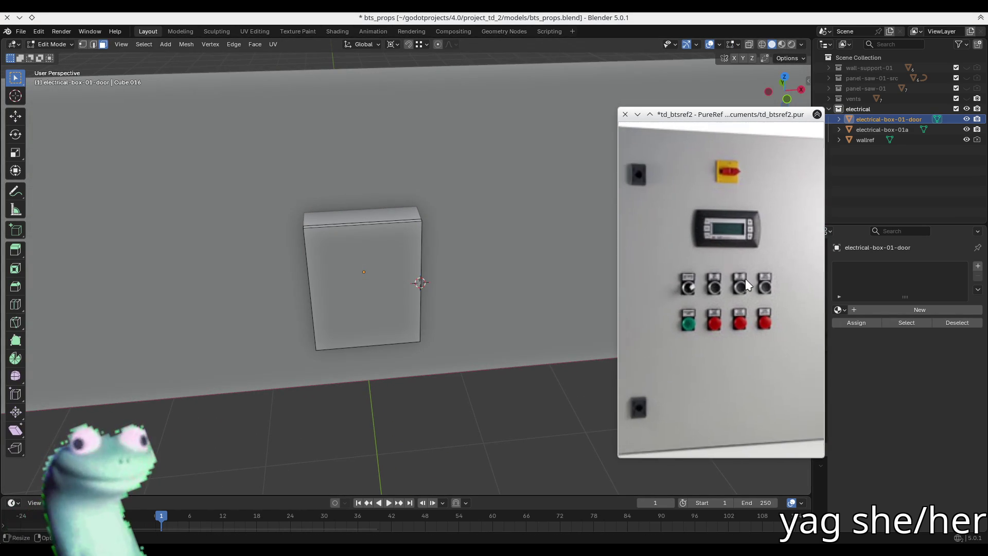
scroll(388, 276, "up", 3)
middle_click_drag(388, 276, 340, 255)
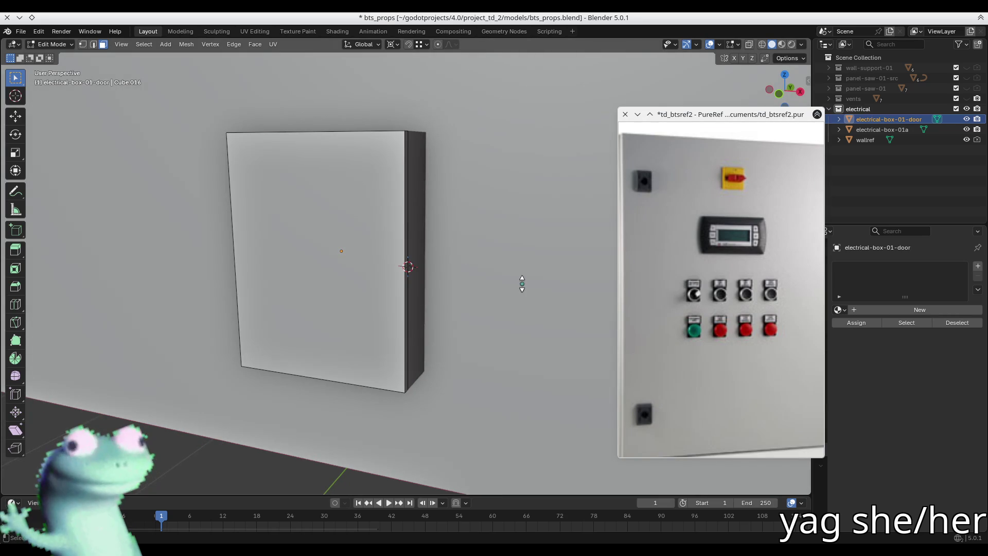
mouse_move(298, 218)
middle_mouse_down()
mouse_move(404, 207)
mouse_move(390, 237)
mouse_move(425, 258)
mouse_move(416, 255)
middle_mouse_up()
key("ctrl+s")
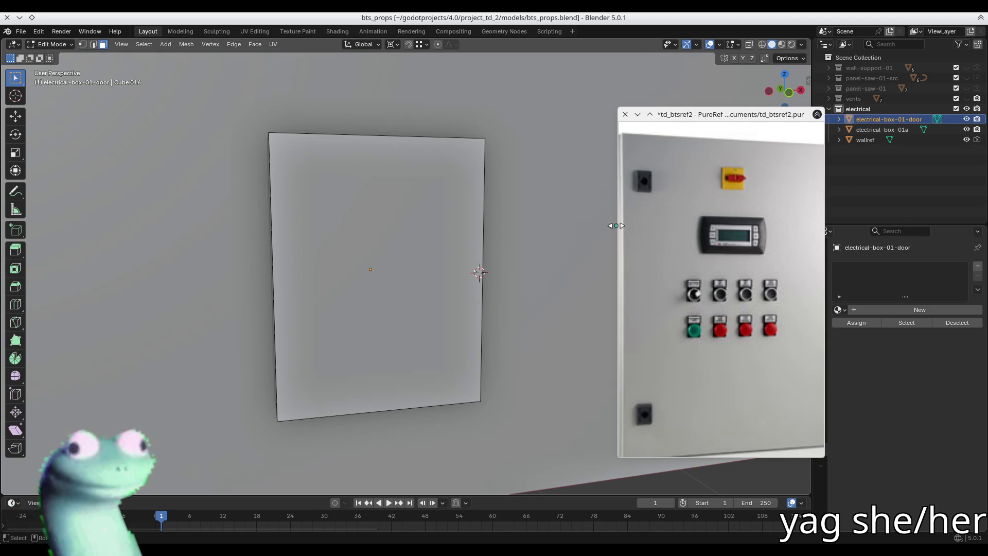
left_click_drag(616, 225, 393, 227)
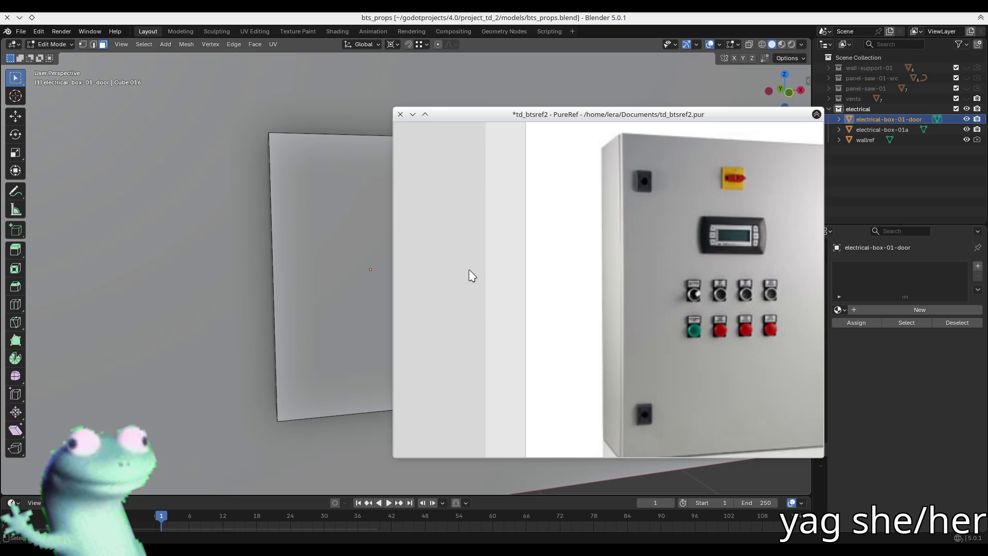
Browse the PureRef board's service-panel diagrams and electrical-panel references.
scroll(469, 275, "down", 3)
scroll(567, 302, "up", 4)
scroll(546, 347, "down", 2)
middle_click_drag(546, 347, 567, 309)
scroll(586, 269, "up", 2)
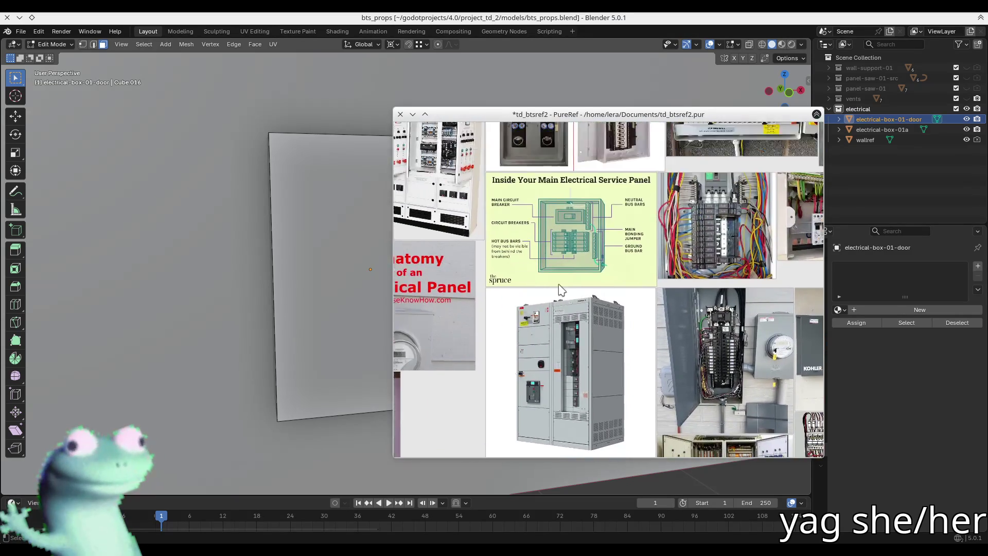
scroll(562, 289, "down", 2)
scroll(533, 300, "up", 4)
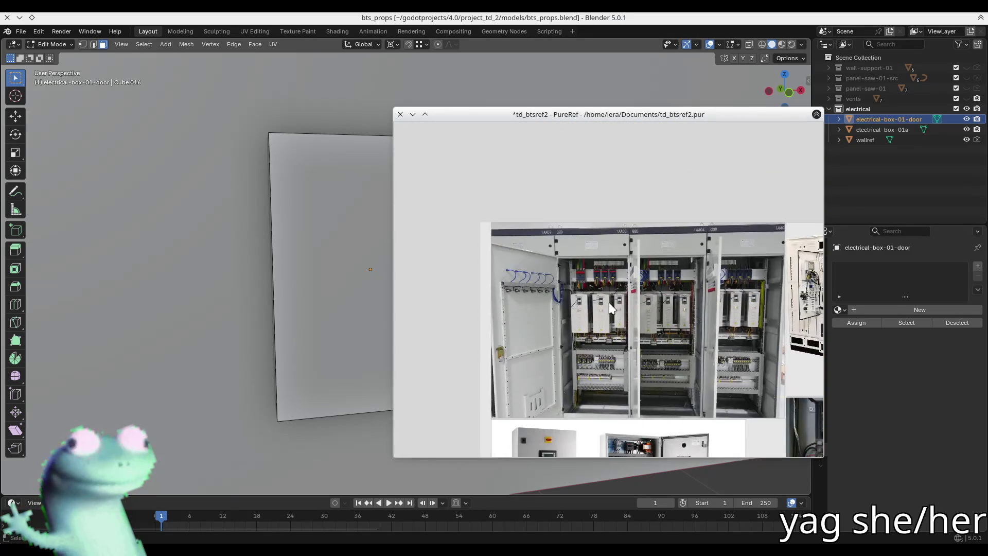
scroll(611, 307, "down", 2)
middle_click_drag(611, 307, 520, 328)
Pan across more reference photos, bringing the lower cabinet photos on the left into view.
scroll(520, 327, "up", 2)
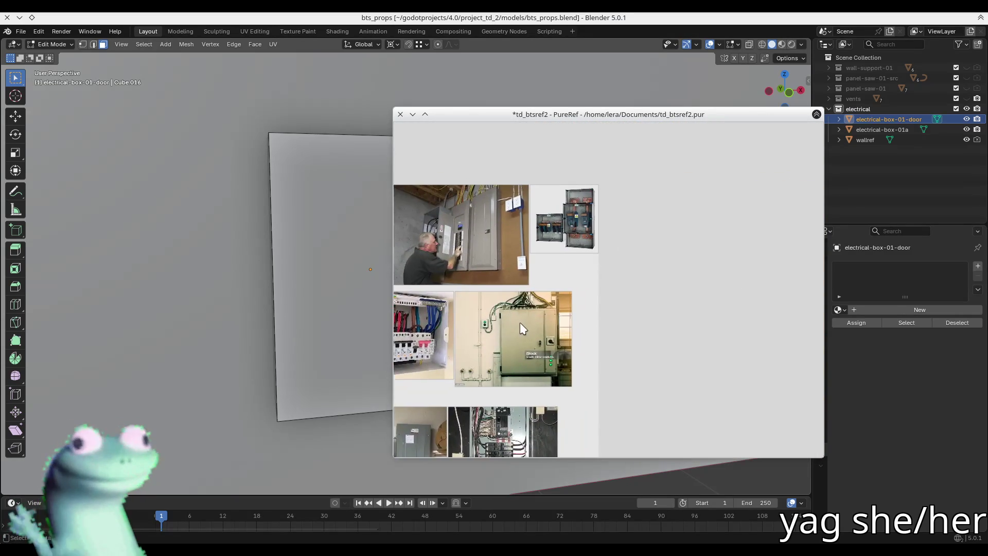
scroll(566, 226, "up", 4)
scroll(573, 240, "down", 4)
scroll(624, 240, "up", 1)
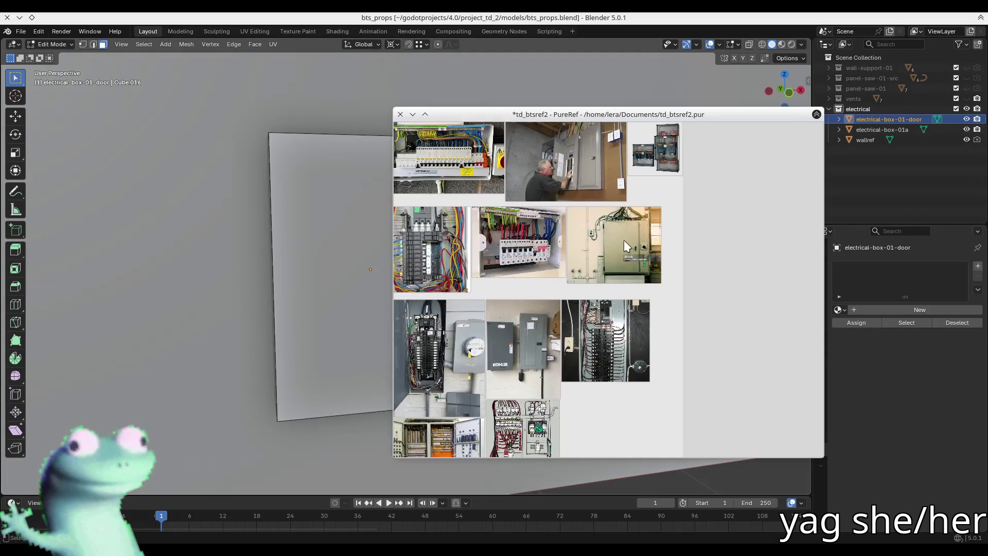
scroll(626, 246, "up", 5)
scroll(650, 219, "down", 3)
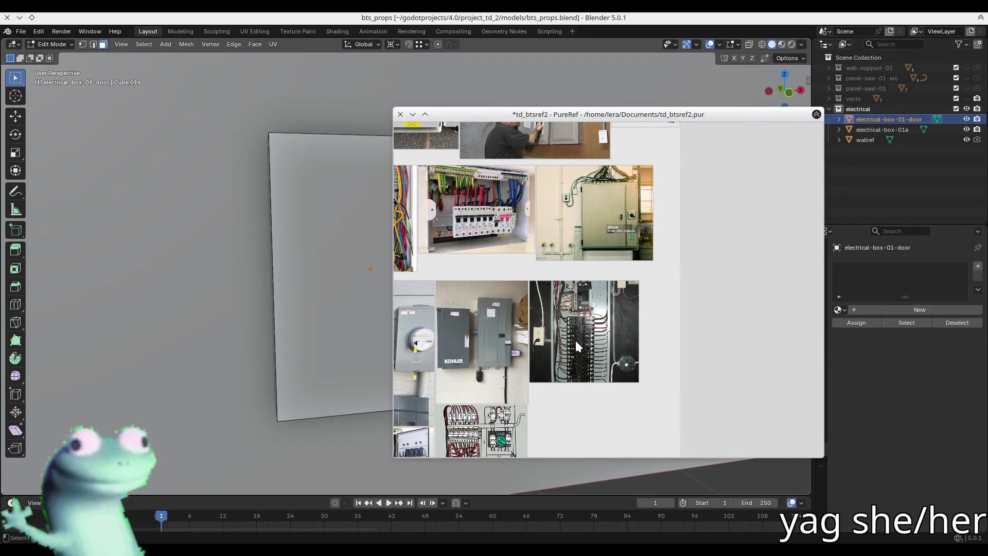
mouse_move(577, 343)
right_mouse_down()
mouse_move(597, 320)
mouse_move(672, 322)
mouse_move(636, 273)
right_mouse_up()
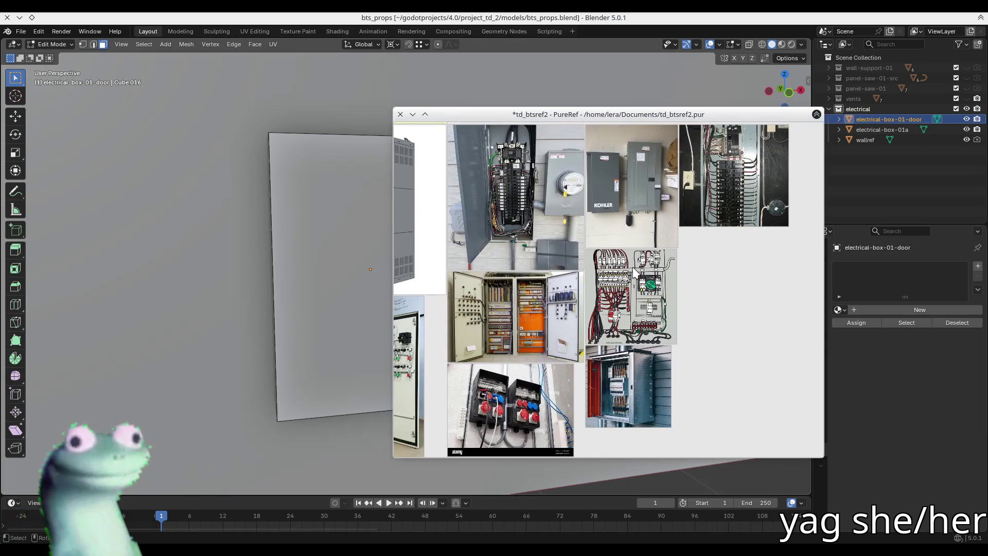
scroll(619, 271, "down", 2)
scroll(666, 276, "up", 4)
scroll(622, 254, "down", 2)
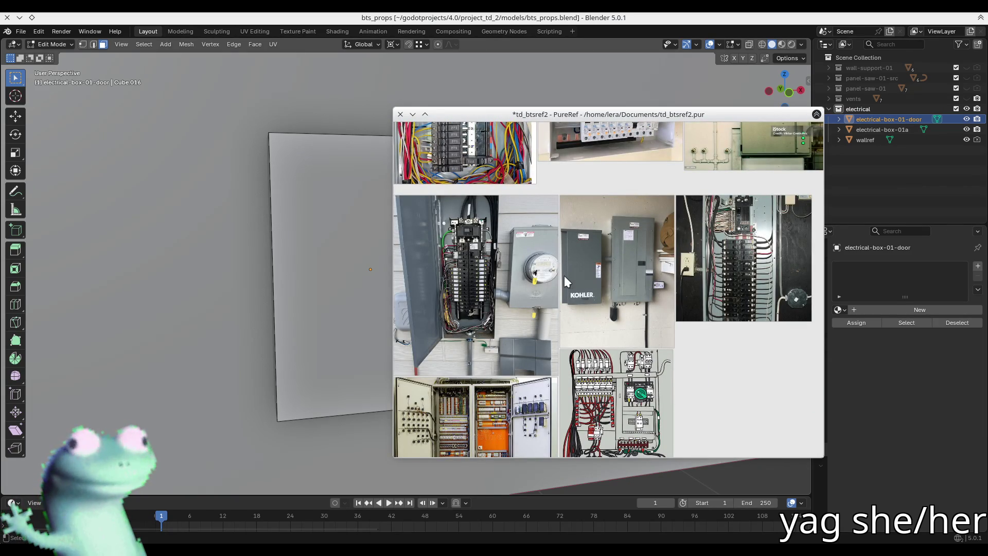
right_click_drag(564, 275, 615, 267)
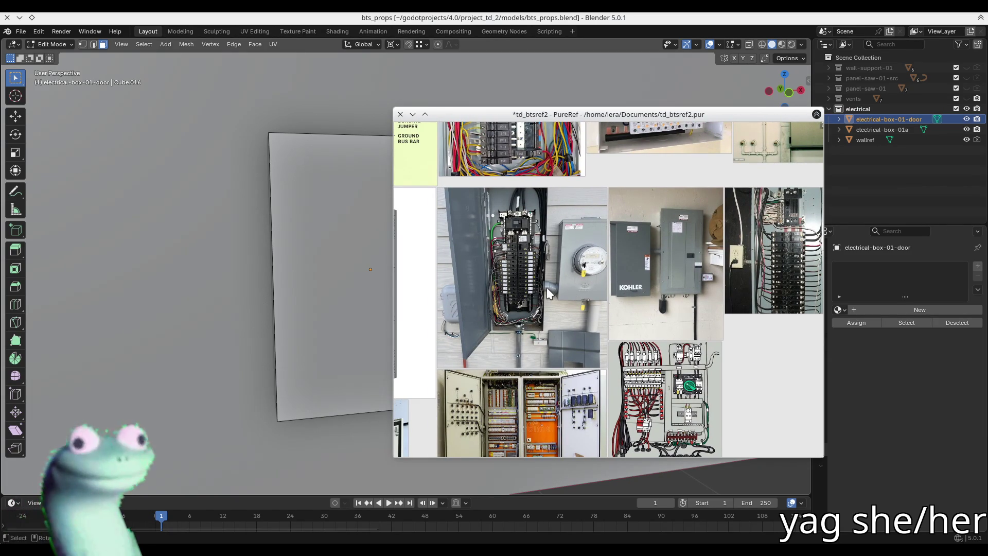
mouse_move(547, 288)
right_mouse_down()
mouse_move(616, 311)
mouse_move(635, 261)
mouse_move(547, 271)
right_mouse_up()
Frame the sockets photo so the power strip and its bottom edge are visible.
scroll(678, 270, "down", 2)
scroll(574, 252, "up", 2)
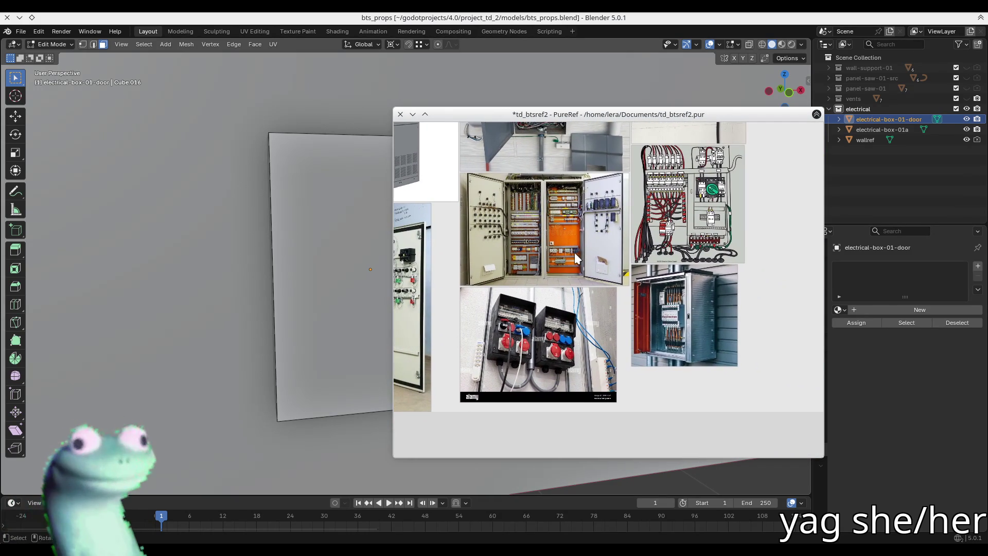
scroll(563, 330, "up", 5)
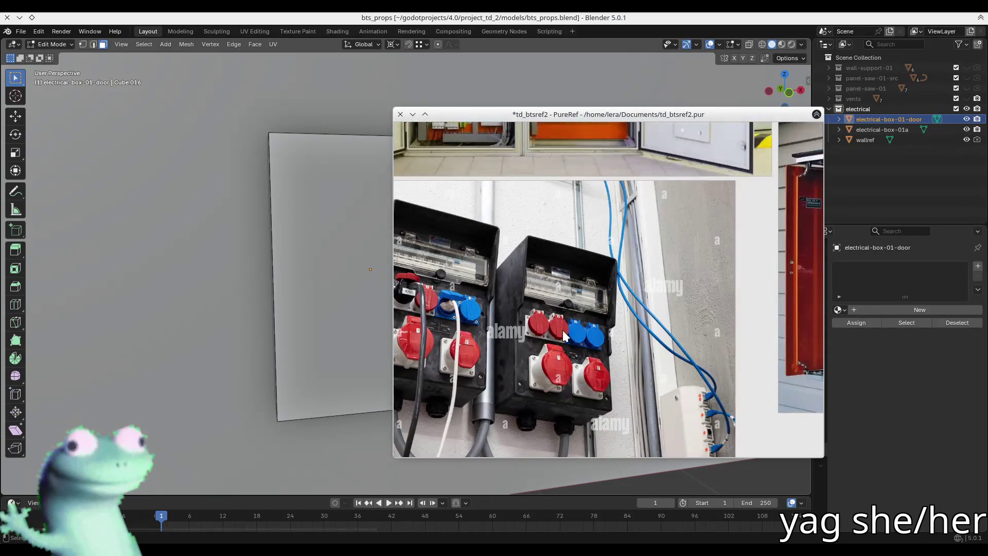
right_click_drag(602, 283, 653, 286)
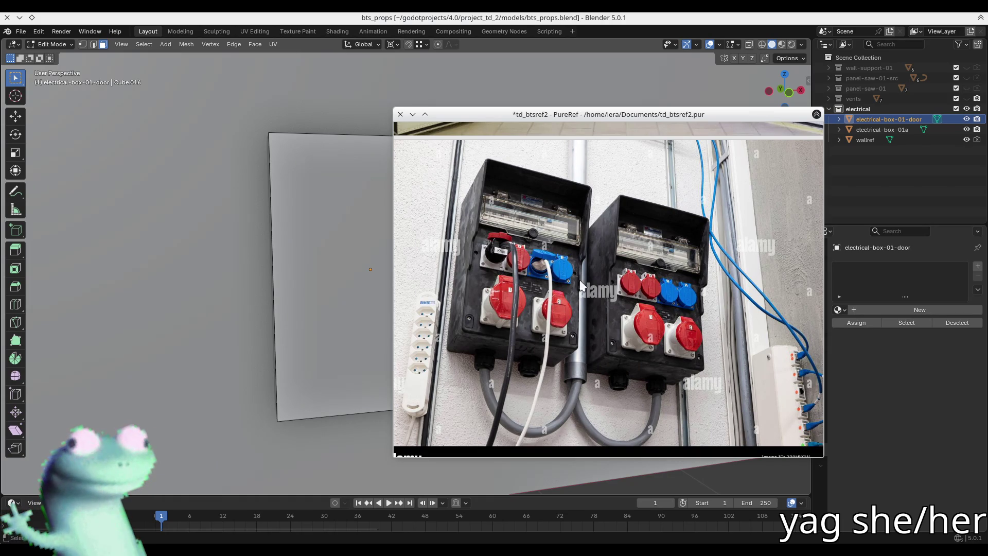
right_click_drag(642, 308, 648, 272)
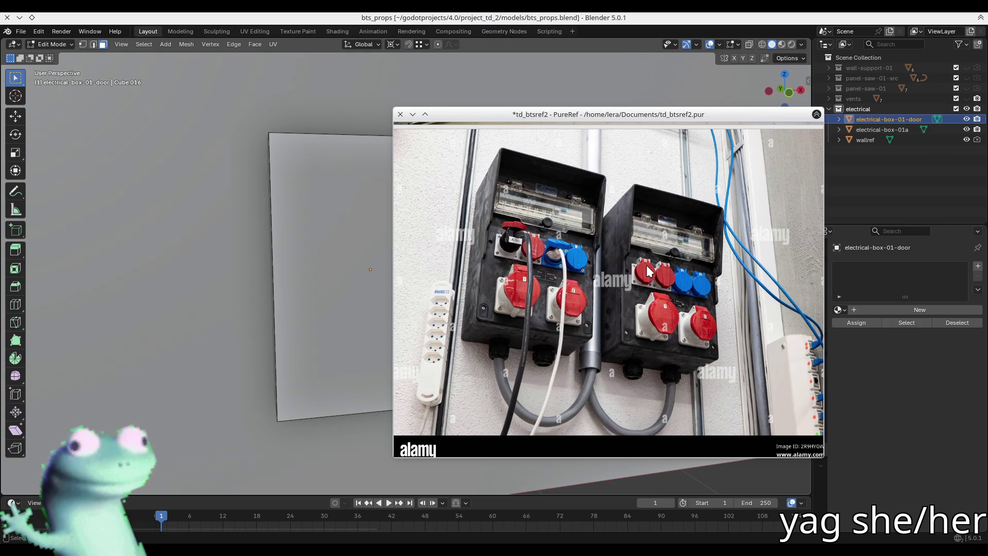
right_click_drag(686, 260, 681, 253)
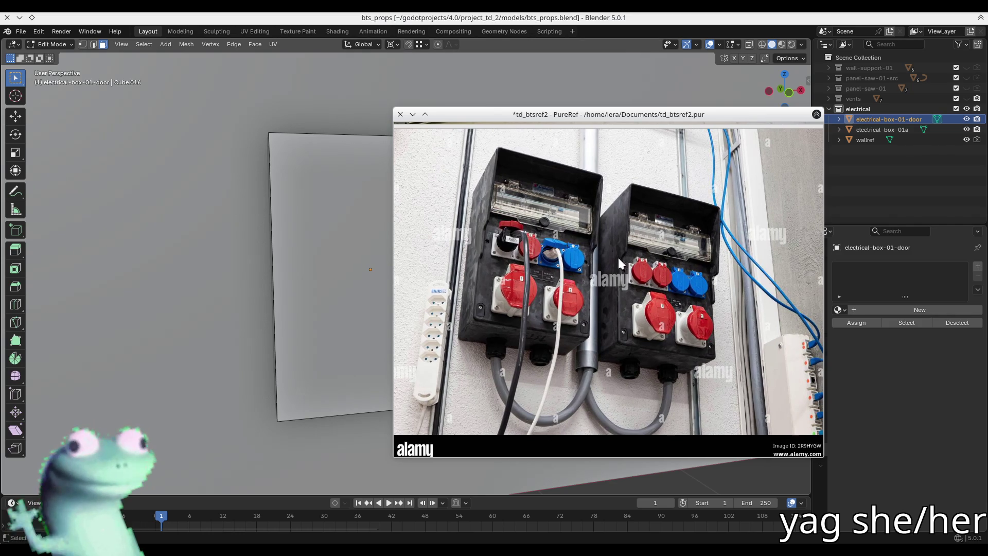
Move to the panel anatomy diagram and recentre the two cabinet photos.
scroll(706, 299, "down", 3)
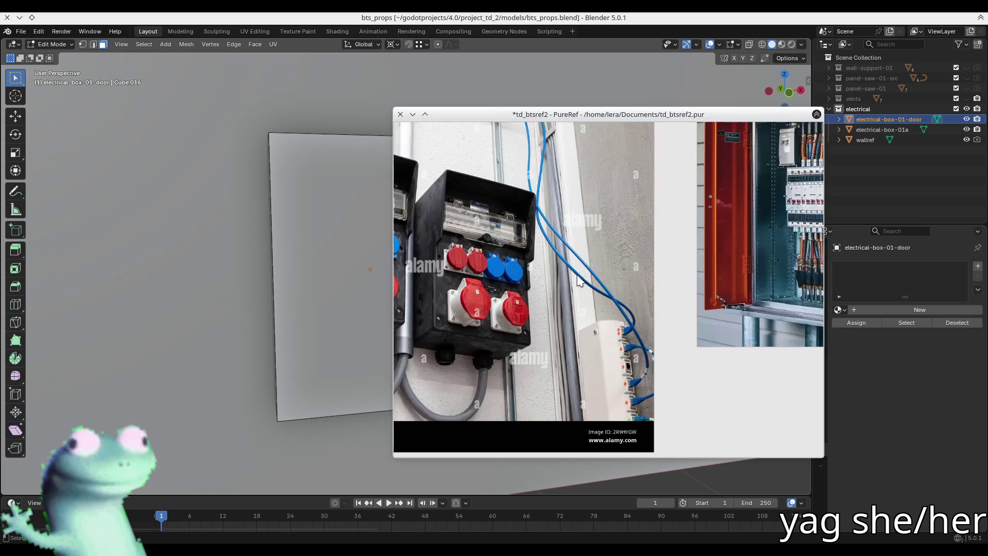
scroll(641, 308, "up", 3)
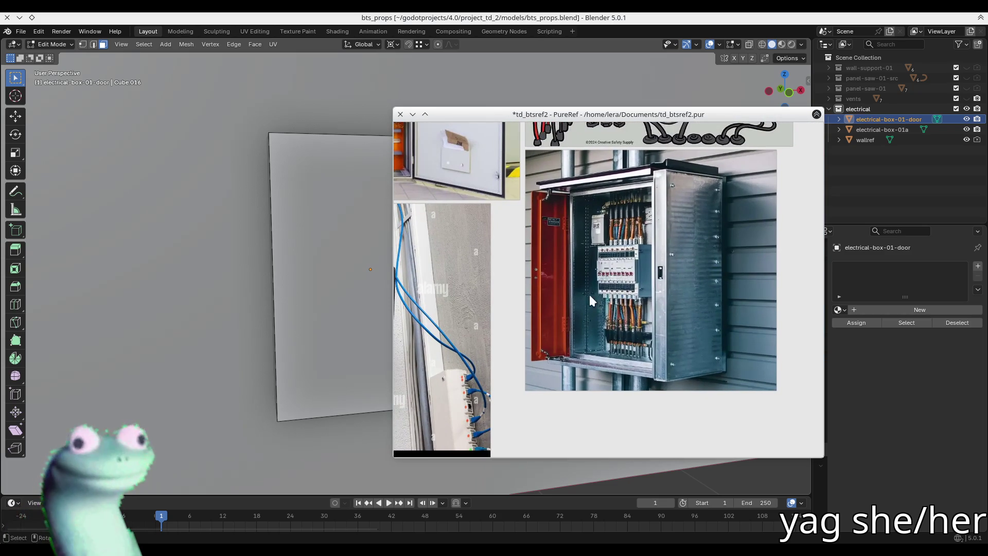
scroll(589, 294, "down", 3)
scroll(578, 315, "up", 2)
mouse_move(579, 316)
middle_mouse_down()
mouse_move(698, 379)
mouse_move(750, 227)
middle_mouse_up()
scroll(635, 316, "down", 2)
scroll(690, 382, "up", 3)
scroll(691, 382, "up", 1)
scroll(631, 257, "up", 2)
middle_click_drag(633, 308, 637, 302)
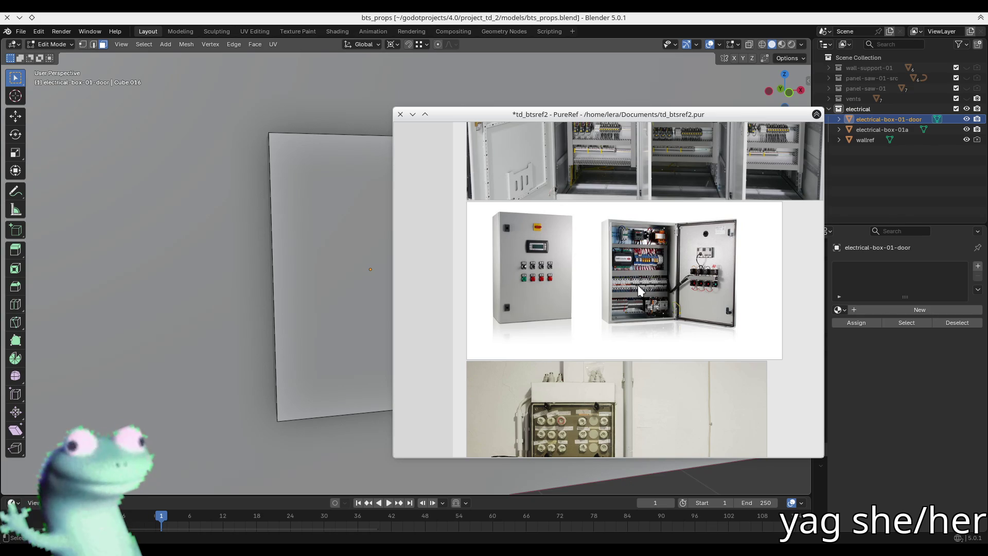
scroll(535, 281, "up", 5)
scroll(530, 283, "down", 3)
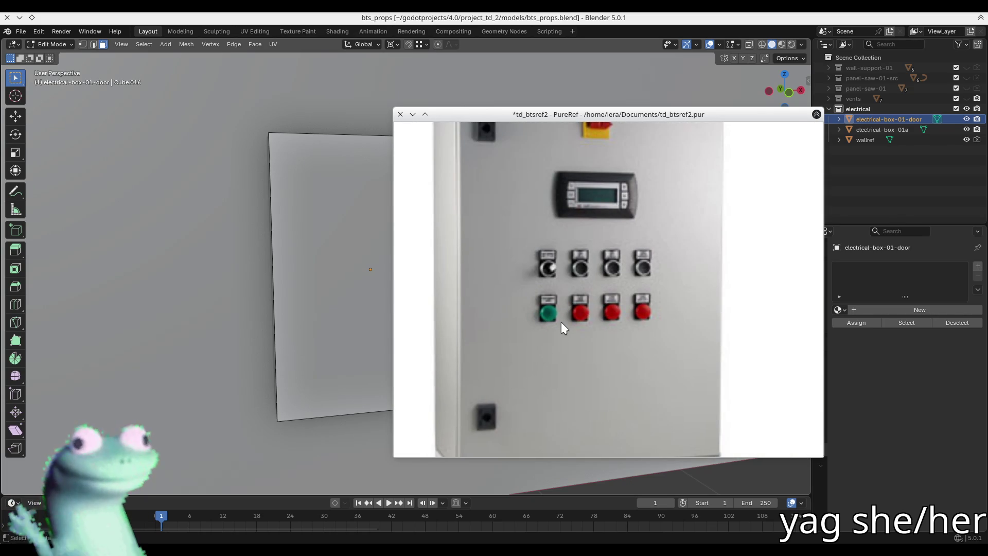
scroll(561, 323, "down", 4)
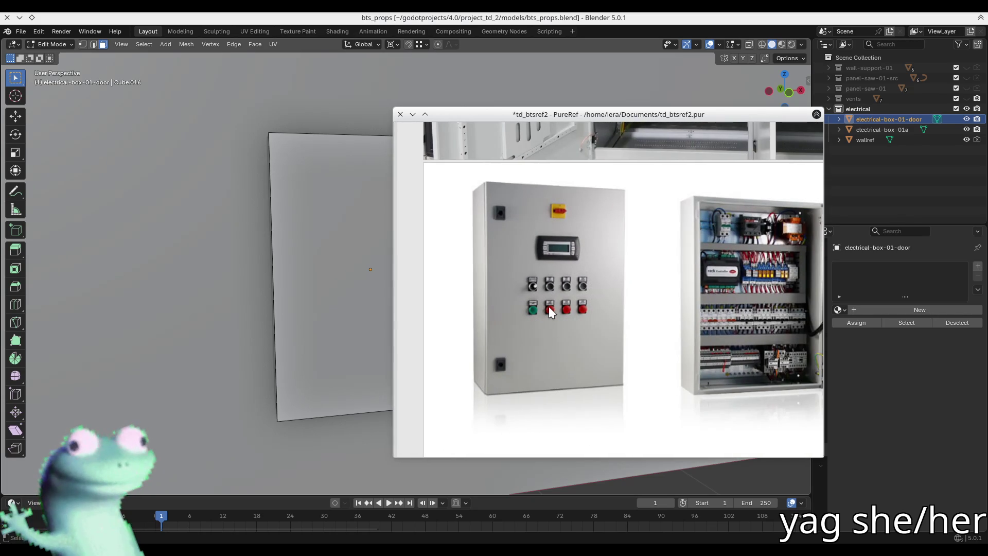
scroll(549, 307, "up", 1)
Narrow the reference window, centre the left cabinet's front panel, then select the door's front face.
left_click_drag(393, 342, 656, 353)
middle_click_drag(662, 354, 822, 310)
middle_click_drag(512, 253, 280, 258)
left_click(280, 258)
Save bts_props.blend and open ball_catcher_2.blend from the recent files list.
key("ctrl+s")
middle_click_drag(236, 193, 307, 238)
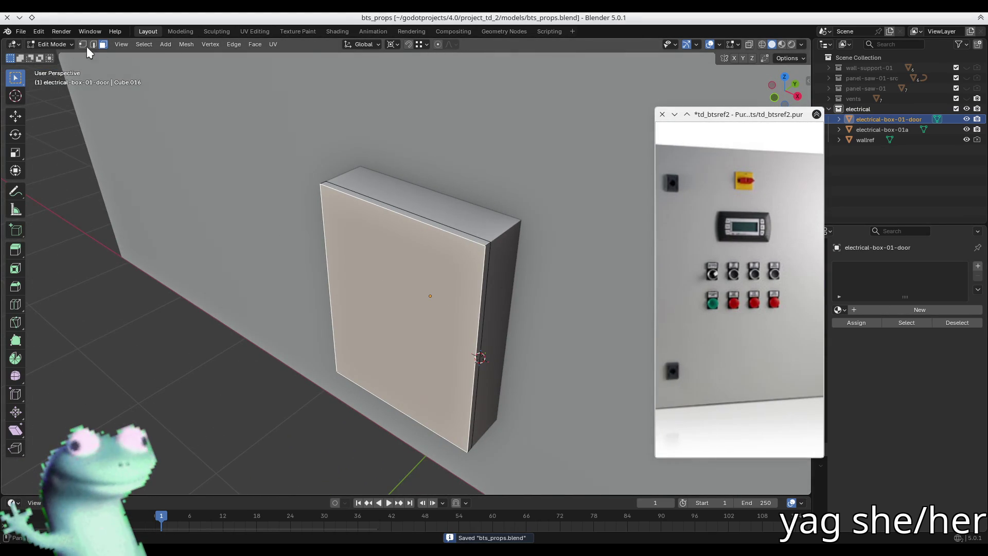
left_click(20, 31)
mouse_move(36, 65)
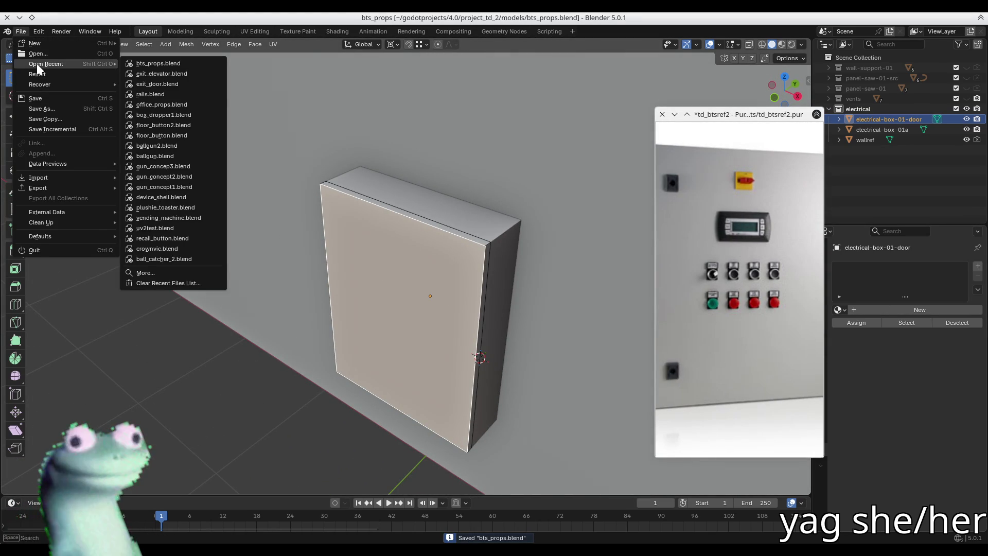
left_click(162, 259)
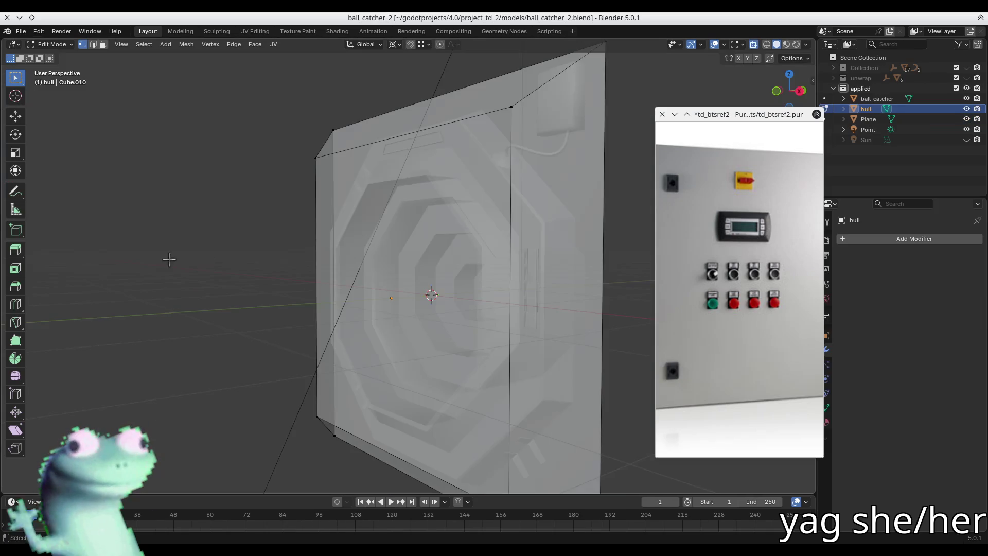
Return to Object Mode, hide the hull object, and select the Plane.
middle_click_drag(319, 255, 542, 270)
key("Tab")
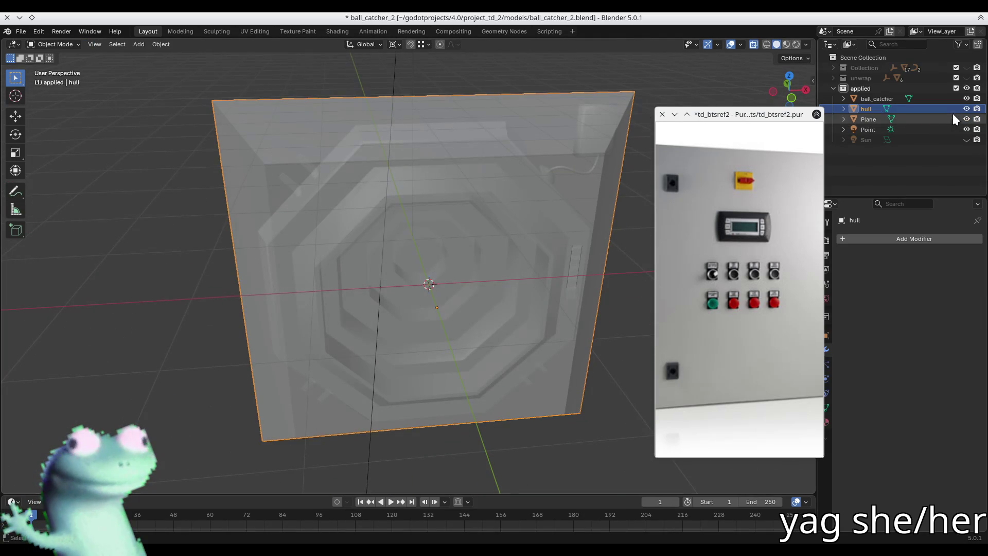
left_click(967, 109)
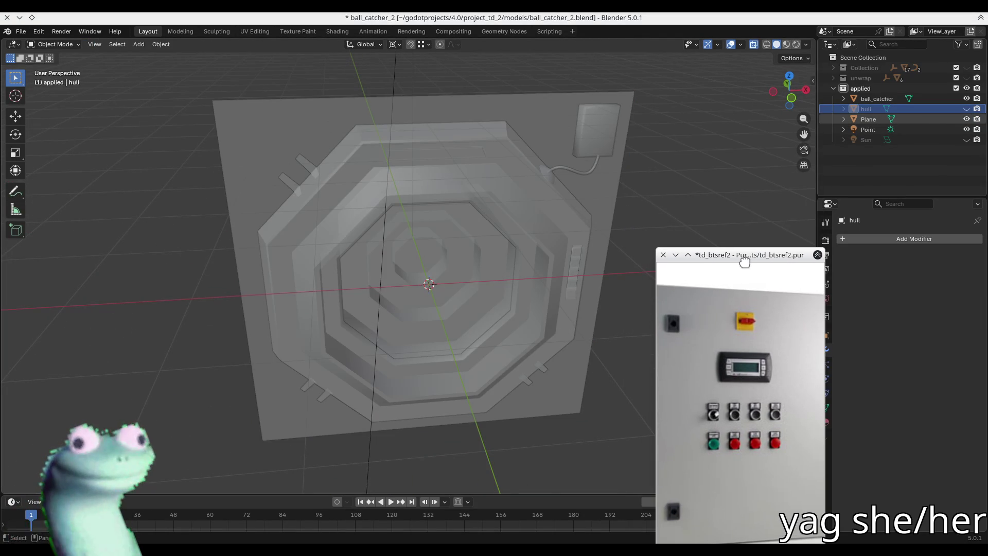
left_click(546, 127)
middle_click_drag(545, 127, 468, 97)
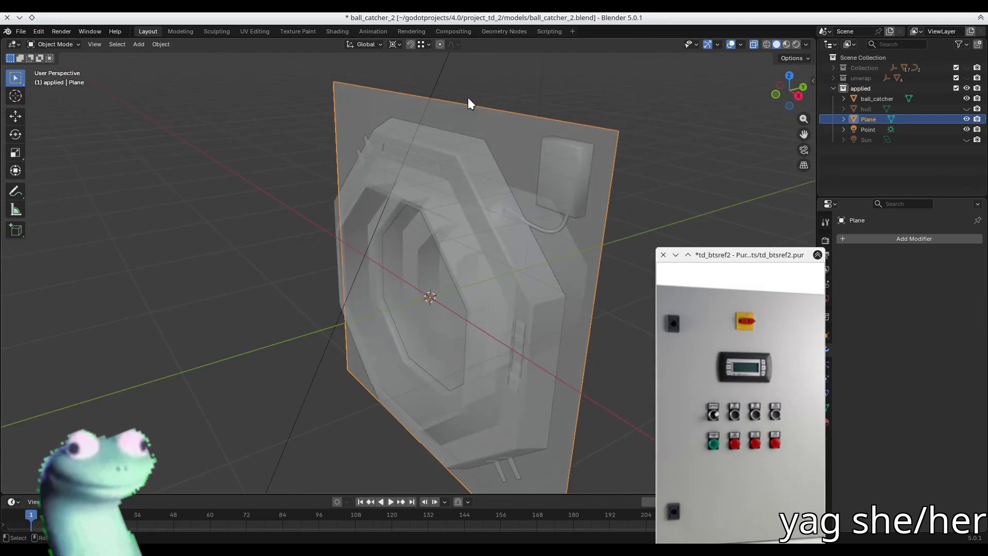
middle_click_drag(406, 146, 794, 68)
Show the Plane in Material Preview shading and face its green display panel squarely.
key("z")
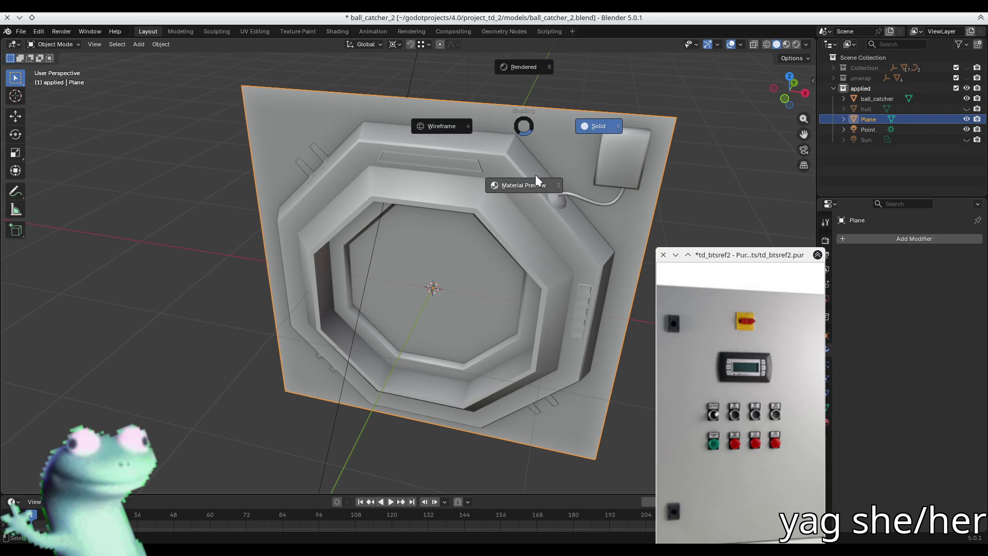
left_click(524, 190)
middle_click_drag(487, 251, 442, 179)
scroll(412, 222, "up", 5)
mouse_move(397, 253)
middle_mouse_down()
mouse_move(419, 206)
mouse_move(474, 192)
mouse_move(436, 197)
middle_mouse_up()
scroll(407, 205, "up", 5)
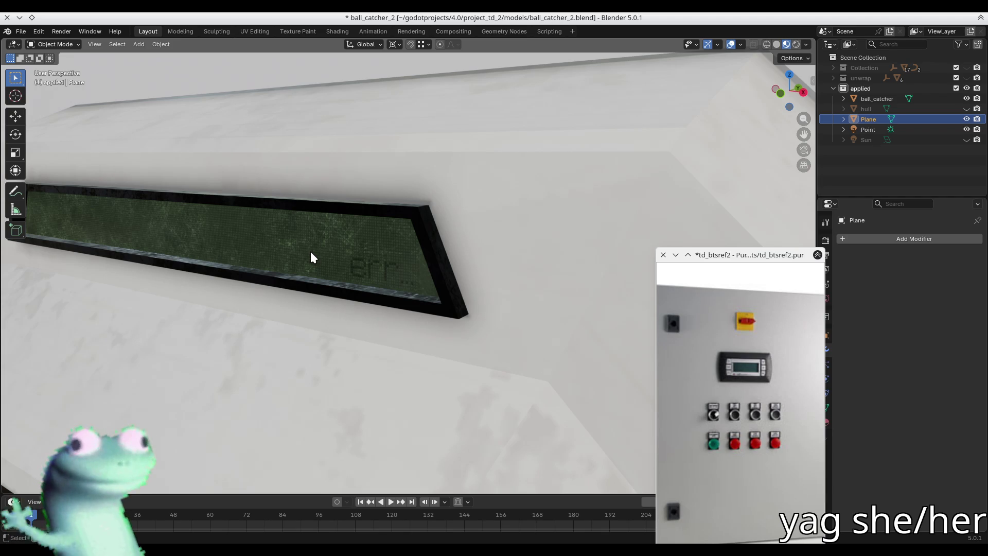
scroll(310, 251, "down", 2)
mouse_move(310, 252)
middle_mouse_down()
mouse_move(350, 249)
mouse_move(332, 247)
middle_mouse_up()
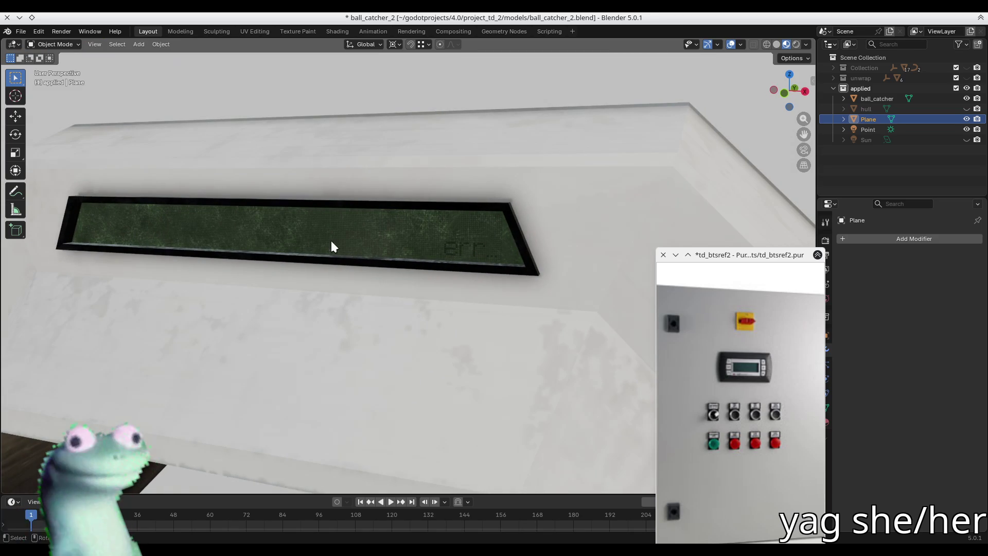
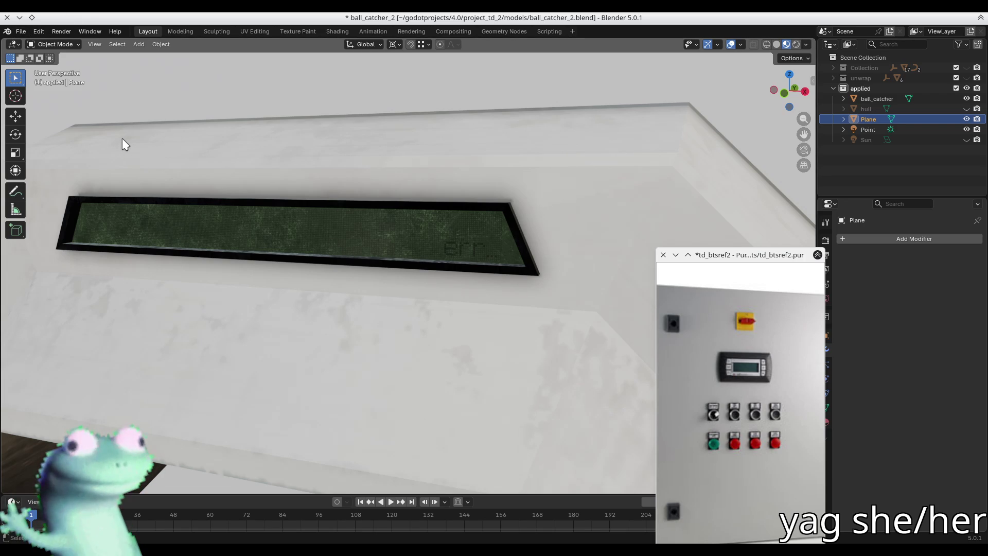
Open bts_props.blend from Open Recent, discarding the previous file's unsaved changes.
left_click(30, 35)
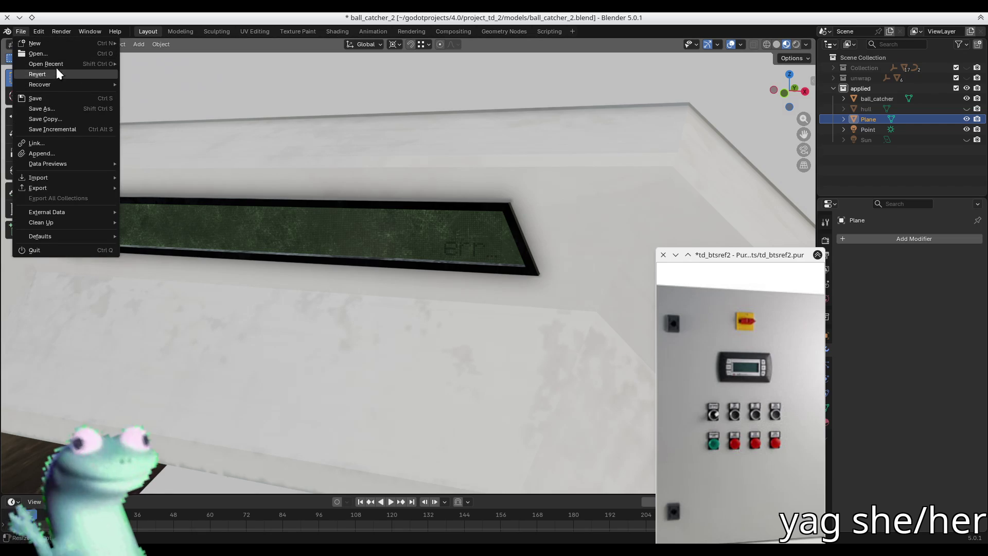
mouse_move(57, 66)
left_click(149, 73)
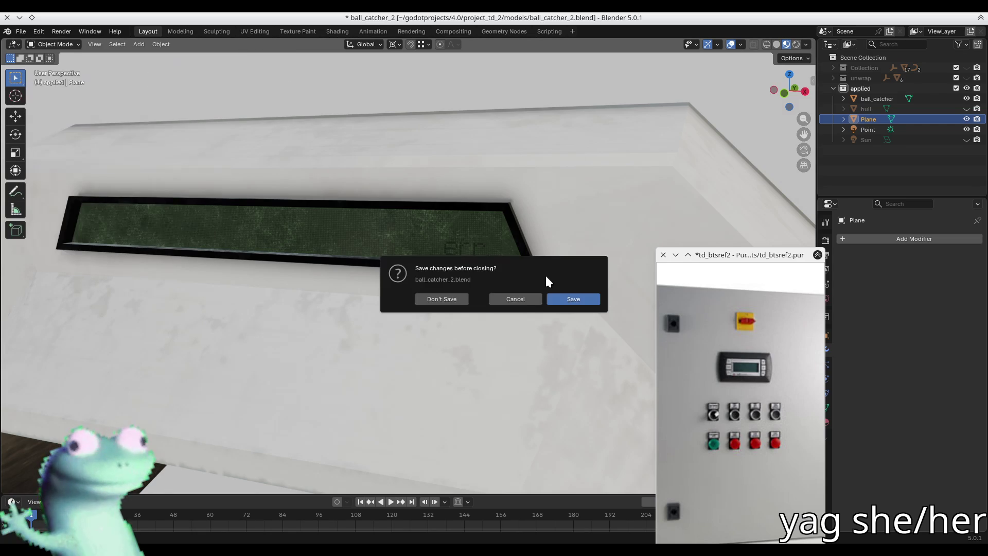
left_click(438, 301)
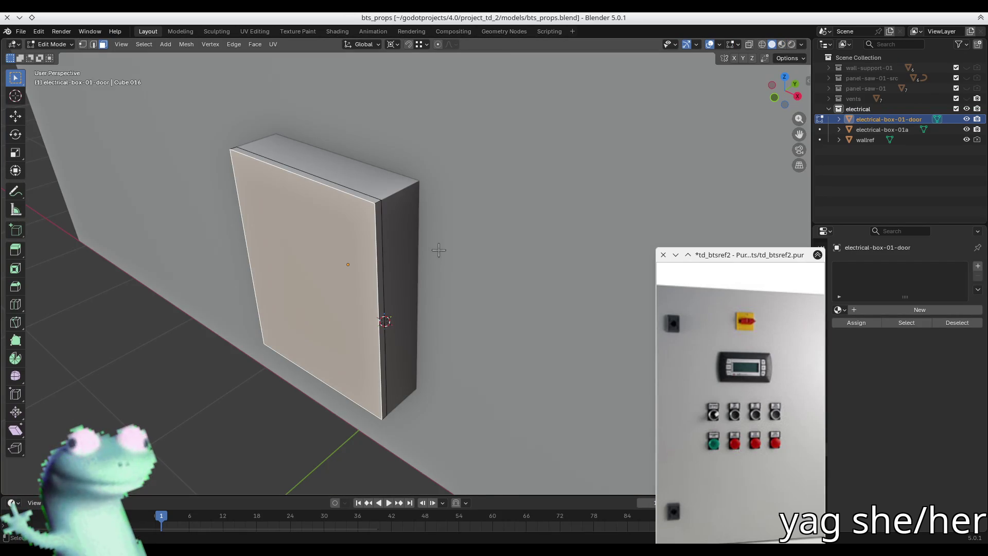
Snap the 3D cursor to the selection and orbit to face the door head-on.
mouse_move(377, 281)
middle_mouse_down()
mouse_move(492, 276)
mouse_move(289, 265)
mouse_move(379, 293)
middle_mouse_up()
key("Tab")
key("Tab")
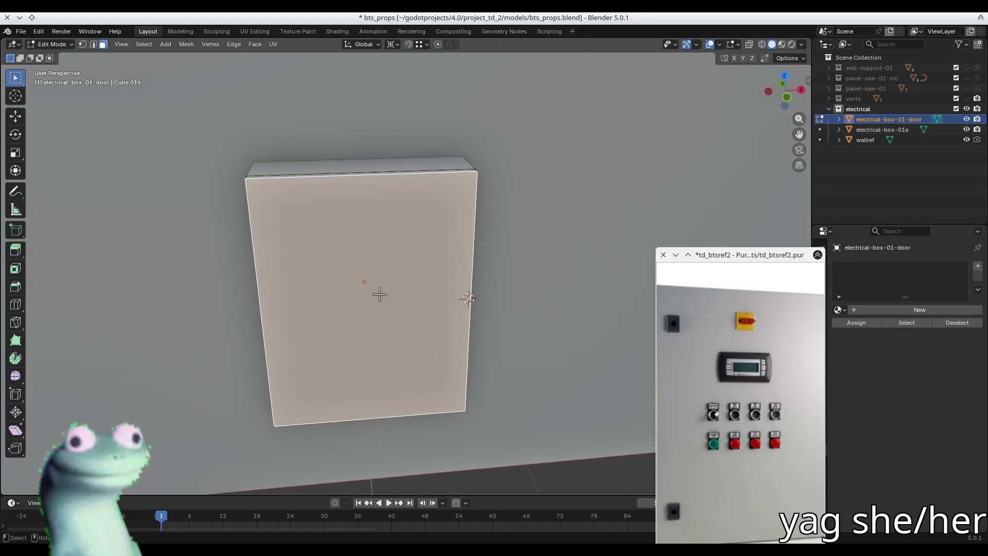
key("shift+s")
left_click(384, 349)
mouse_move(384, 348)
middle_mouse_down()
mouse_move(432, 296)
mouse_move(410, 290)
mouse_move(392, 301)
middle_mouse_up()
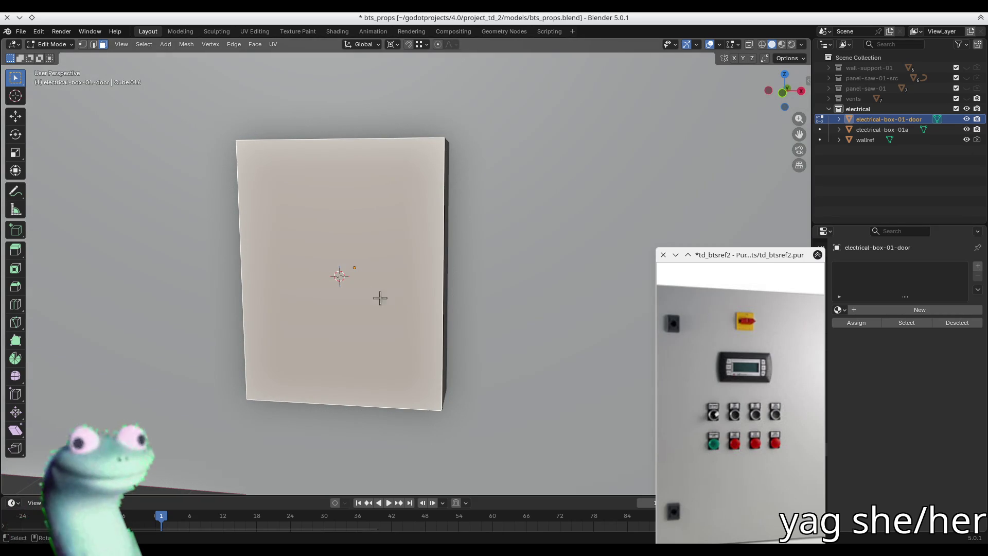
Add a plane rotated 90° about X to the door mesh.
key("shift+a")
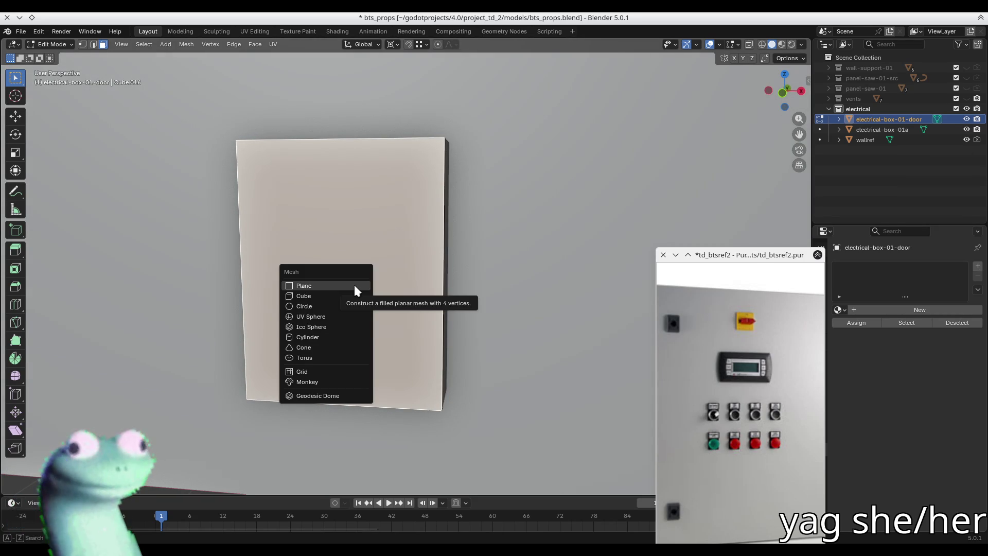
left_click(354, 285)
type("r")
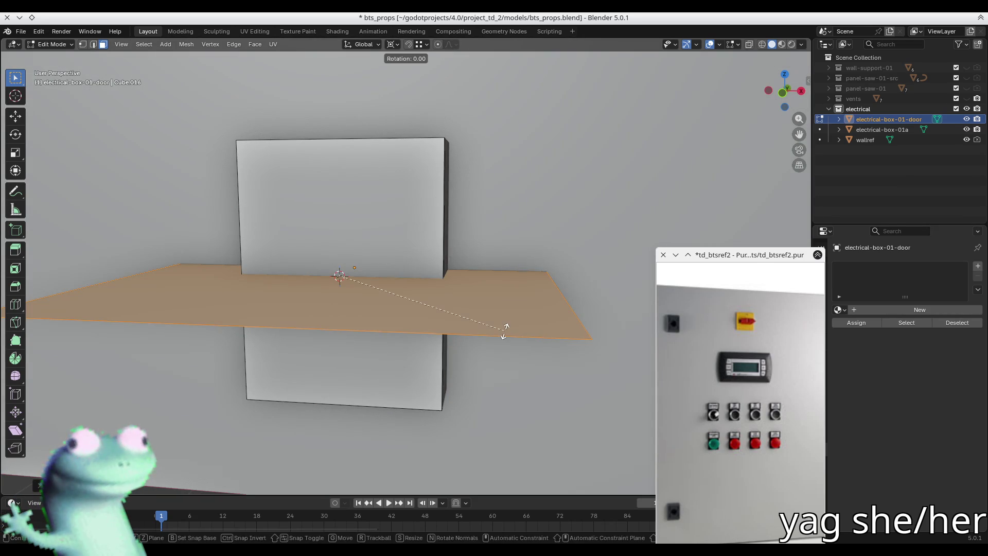
type("x90")
key("Return")
key("s")
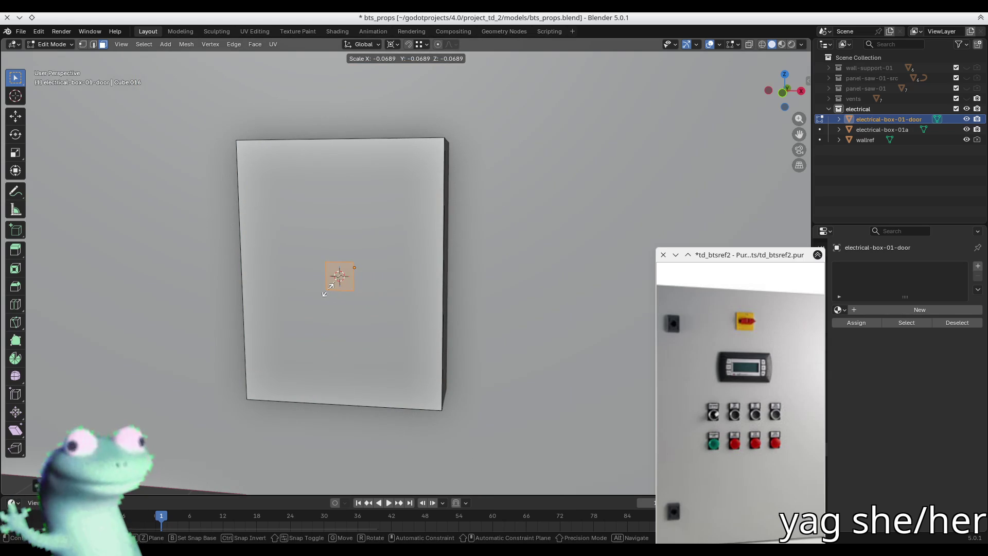
key("Escape")
Add a cube at the 3D cursor and scale it down to a small block.
key("shift+s")
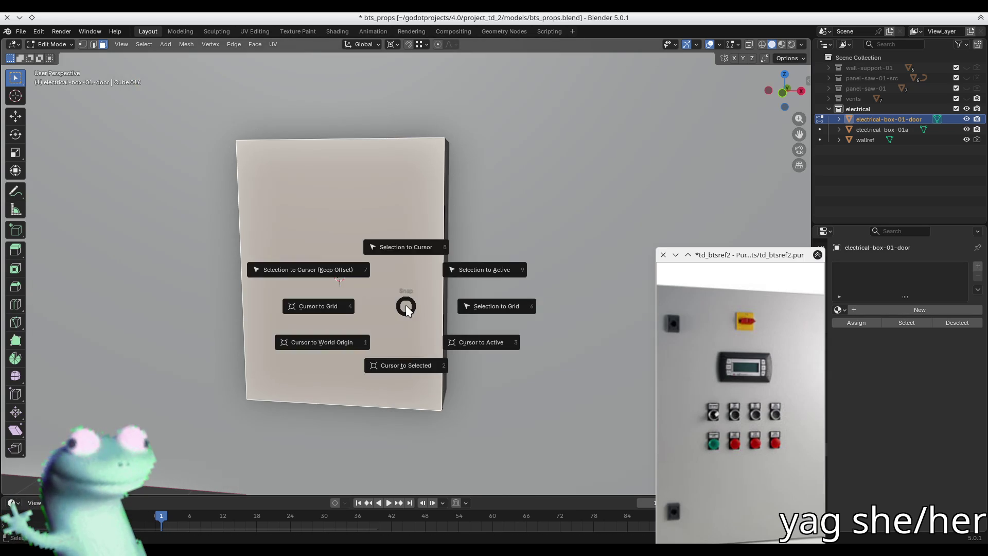
left_click(407, 296)
key("shift+s")
key("Escape")
key("ctrl+shift+Tab")
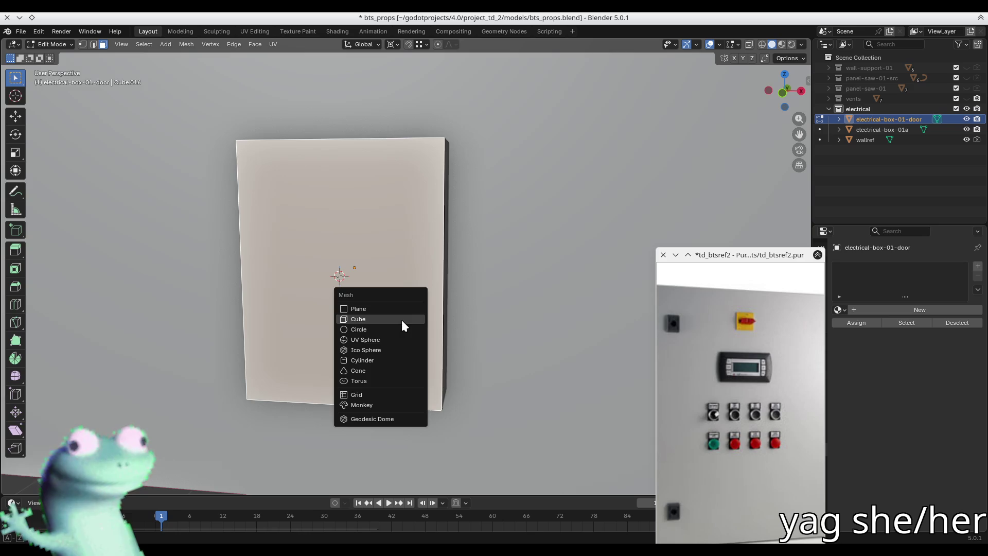
left_click(402, 319)
key("s")
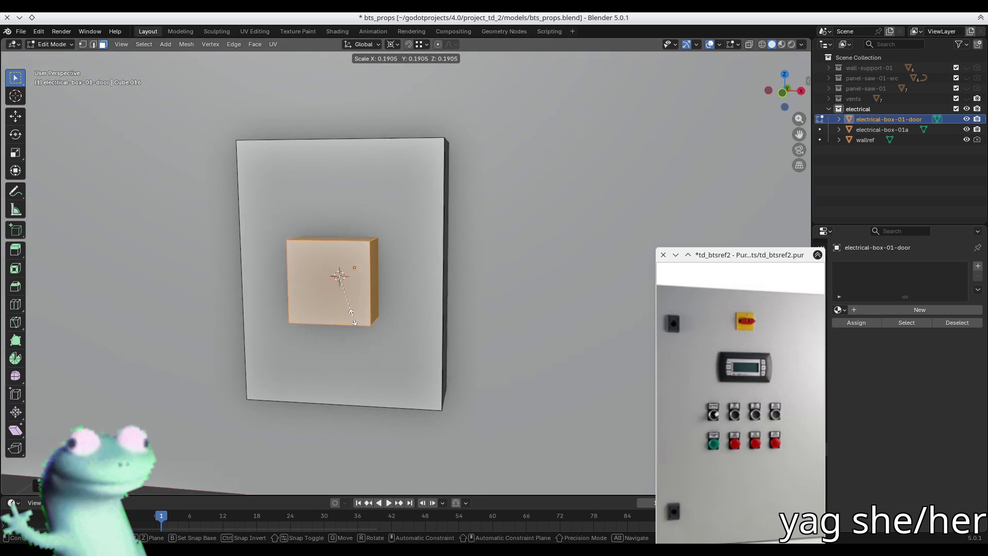
scroll(516, 398, "down", 5)
left_click(427, 345)
key("shift+s")
key("Escape")
key("s")
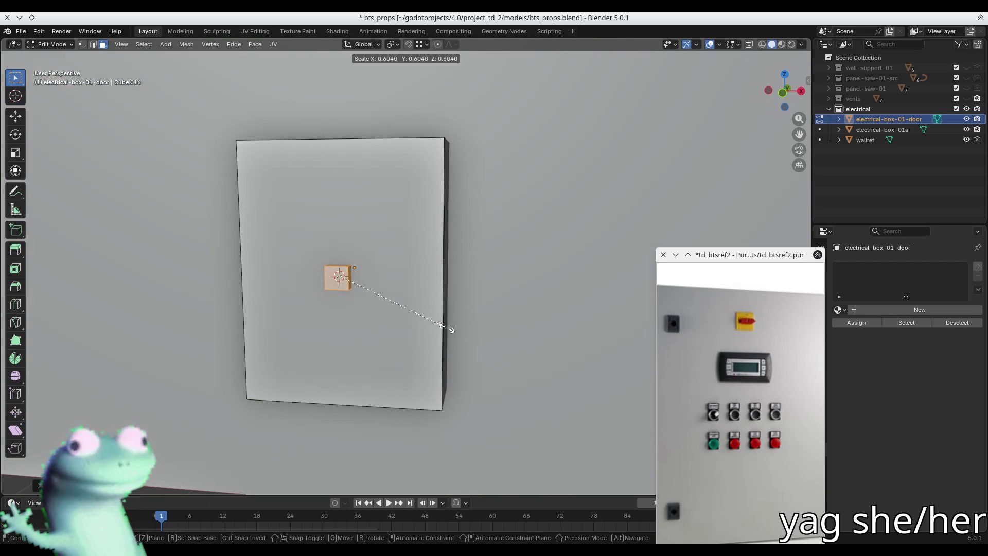
left_click(446, 327)
Switch snapping to edges and move the cube out along Y in front of the door.
mouse_move(419, 323)
middle_mouse_down()
mouse_move(528, 278)
mouse_move(592, 289)
middle_mouse_up()
scroll(348, 246, "up", 6)
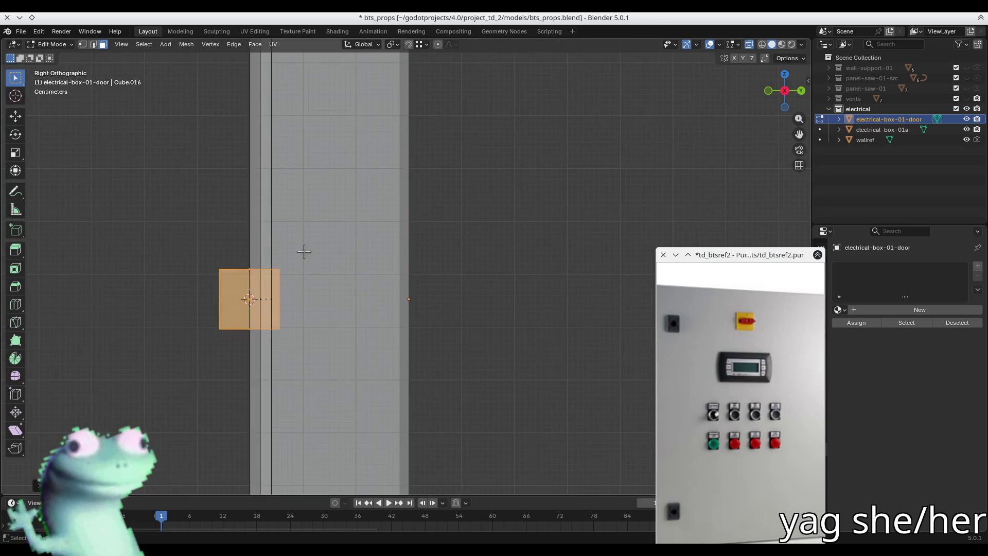
key("1")
key("g")
key("y")
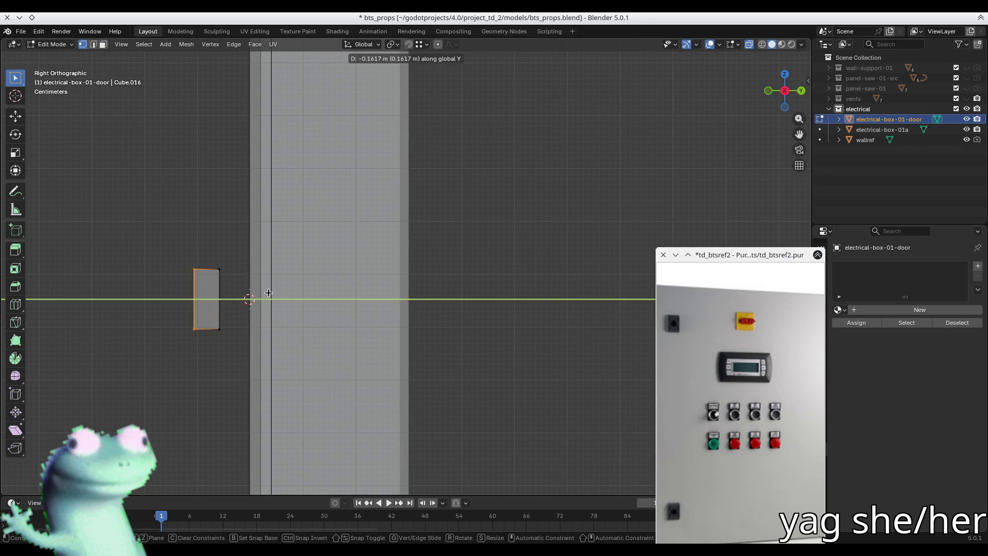
key("Escape")
key("ctrl+shift+Tab")
key("Escape")
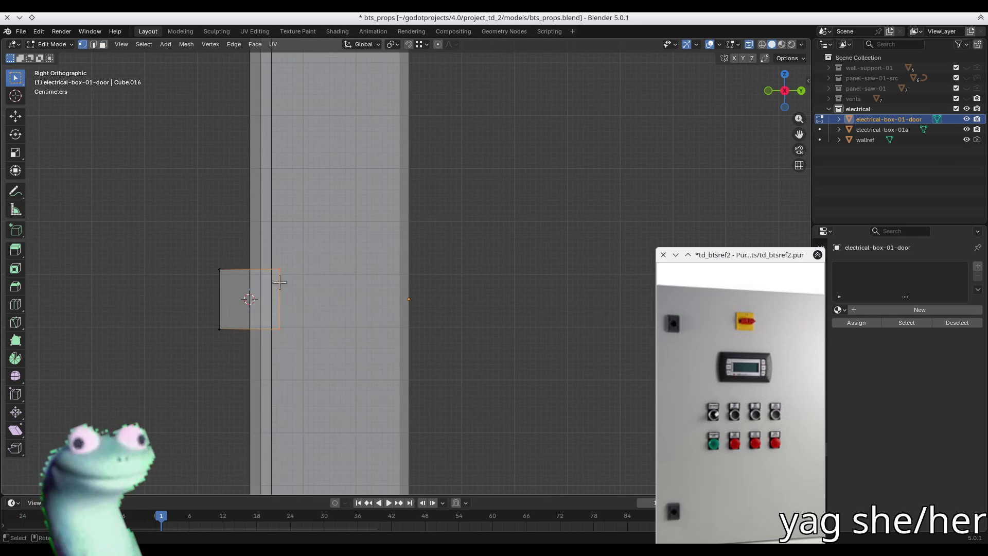
key("ctrl+shift+Tab")
left_click(281, 319)
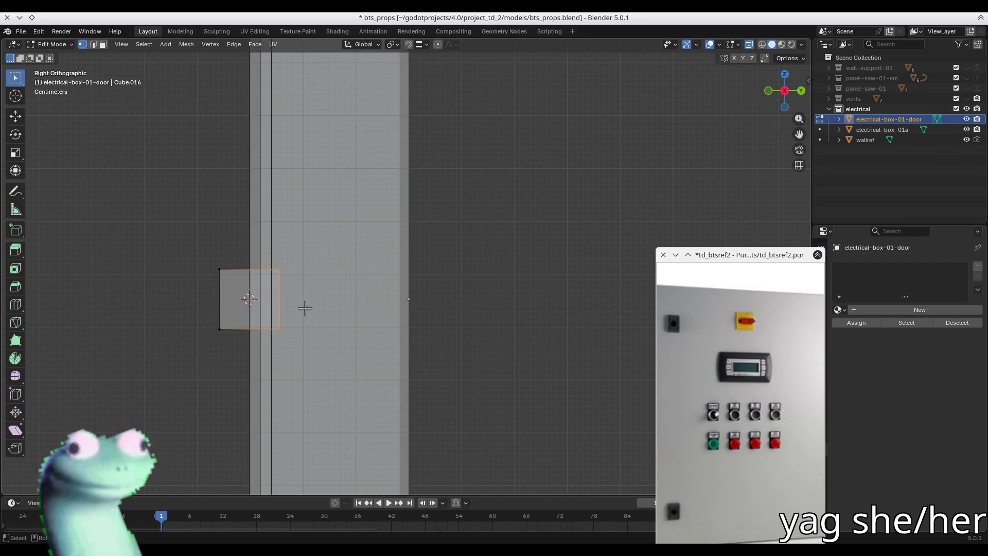
key("g")
key("y")
left_click(259, 292)
Move one side's vertices along Y to set the block's depth.
mouse_move(259, 292)
middle_mouse_down()
mouse_move(238, 216)
mouse_move(262, 236)
mouse_move(369, 210)
mouse_move(427, 212)
mouse_move(236, 210)
middle_mouse_up()
left_click_drag(201, 252, 228, 365)
key("g")
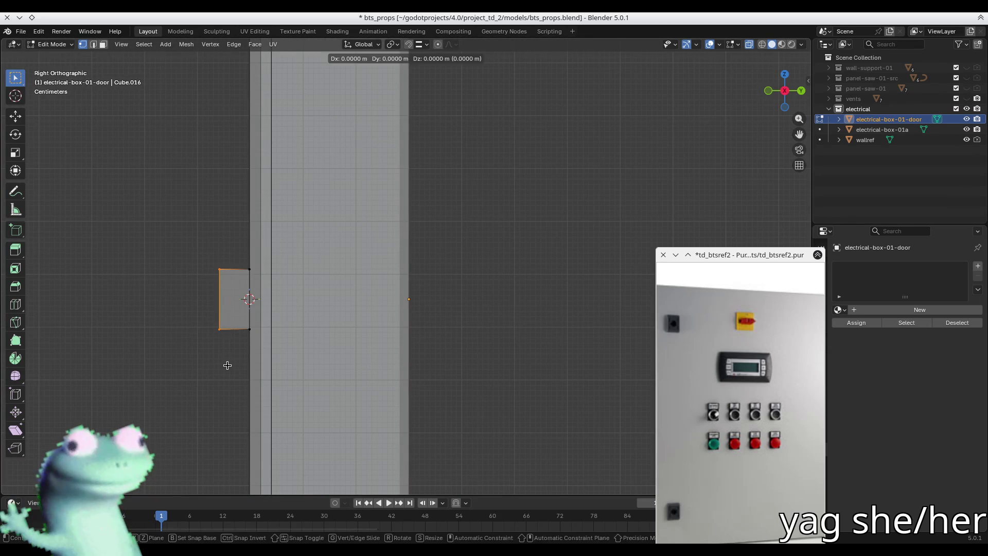
key("Escape")
left_click_drag(189, 240, 236, 387)
key("g")
key("y")
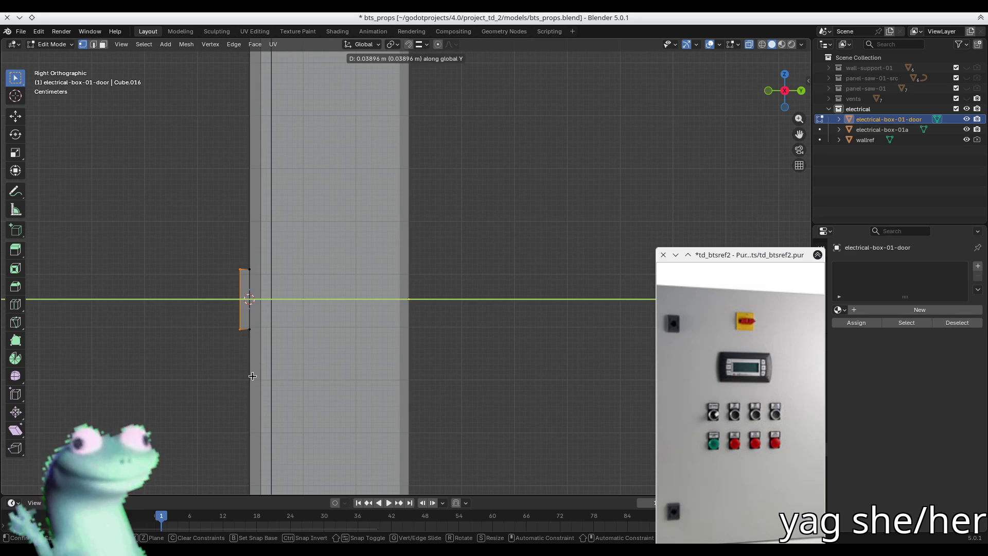
left_click(253, 377)
In front view, scale the block narrower along X.
key("KP_1")
scroll(311, 316, "down", 3)
scroll(319, 288, "up", 3)
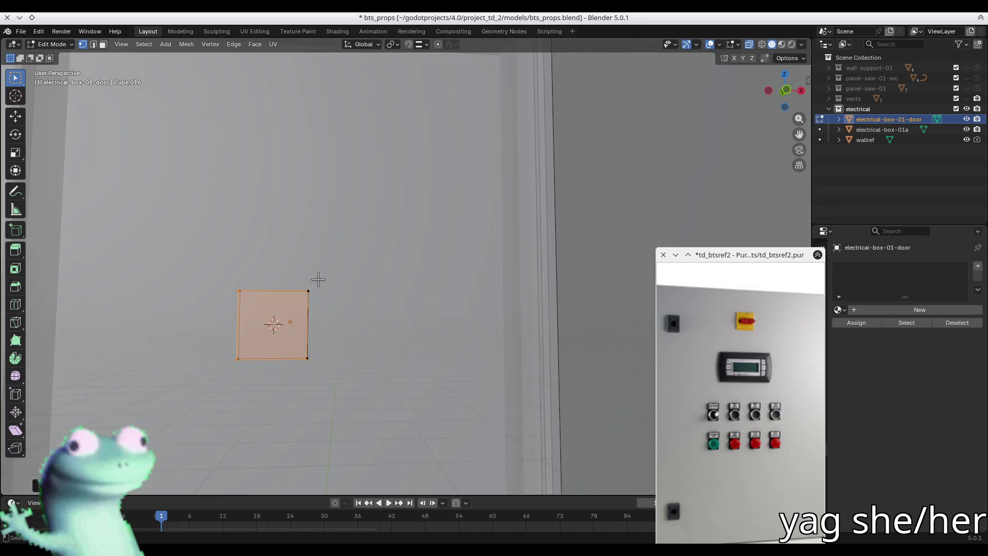
key("s")
key("x")
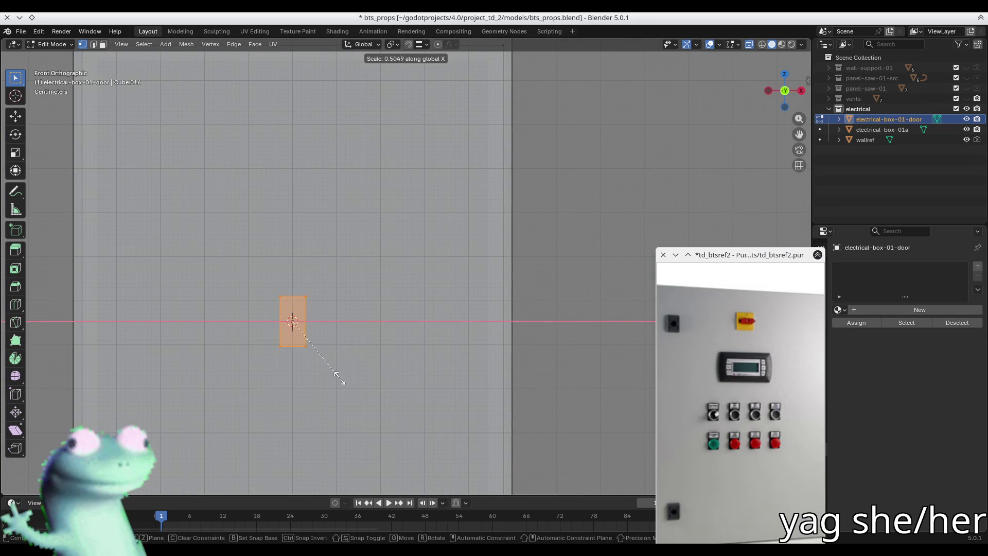
left_click(342, 375)
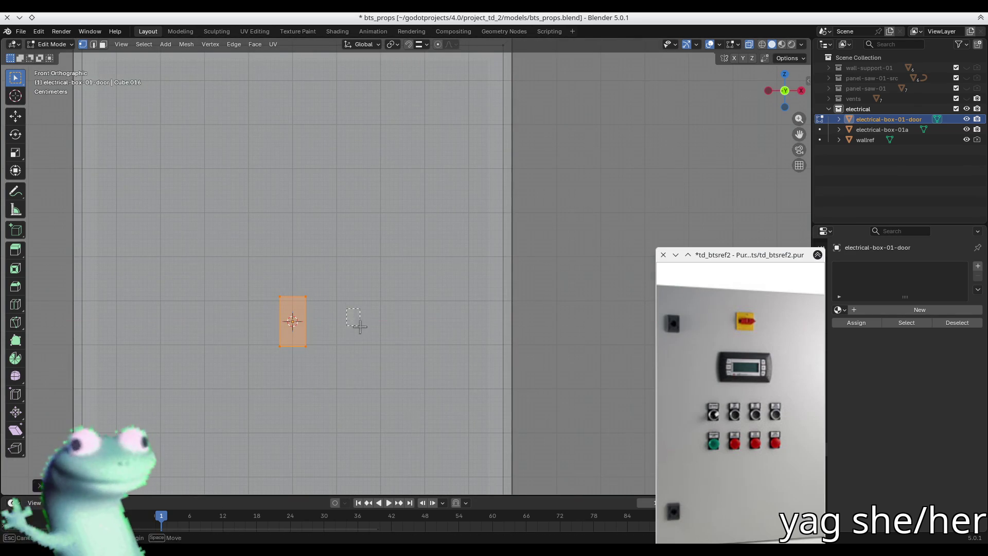
Turn off X-ray and select the block's front face in face mode.
left_click(359, 328)
middle_click_drag(360, 328, 308, 322)
key("alt+z")
key("3")
left_click(344, 339)
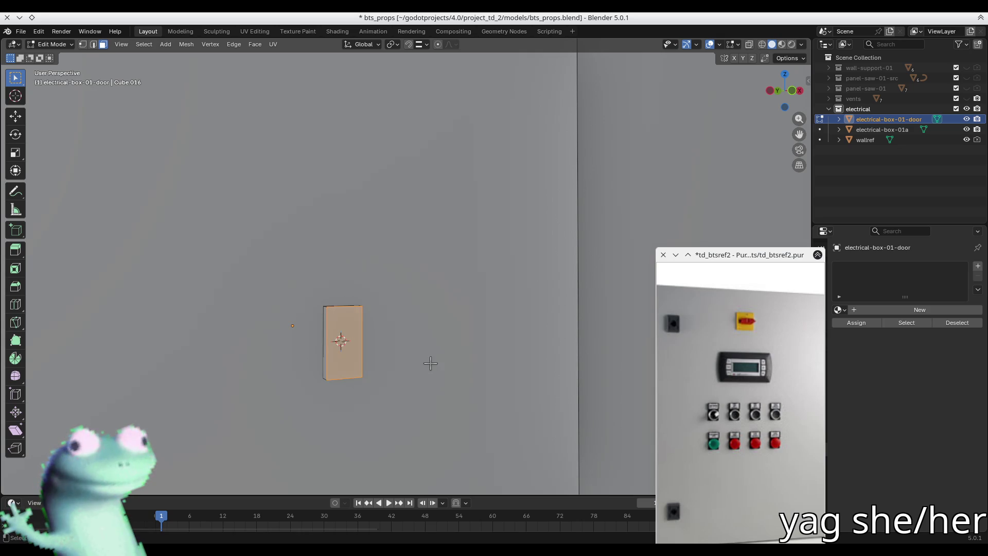
scroll(429, 363, "up", 2)
Inset the block's front face and reshape it with LoopTools Circle.
key("i")
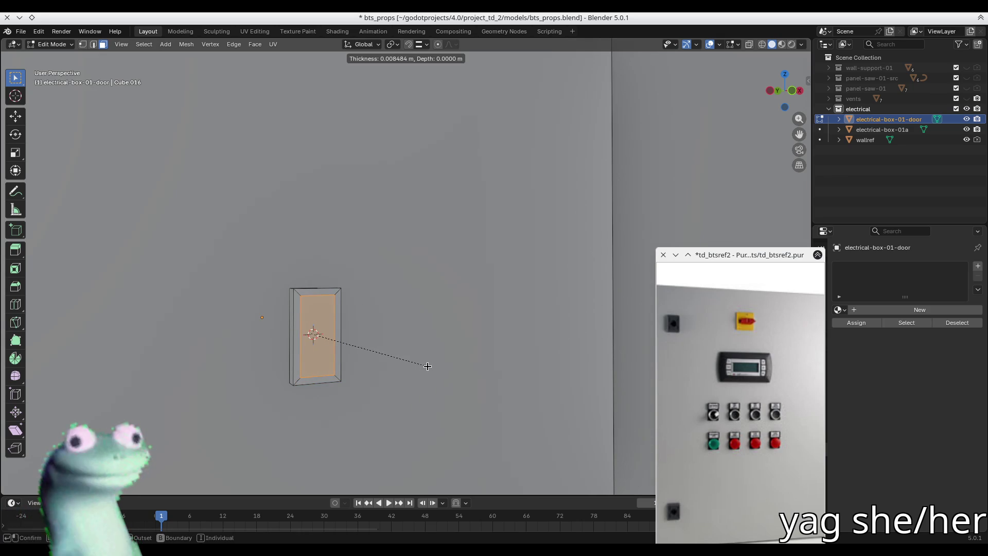
left_click(427, 366)
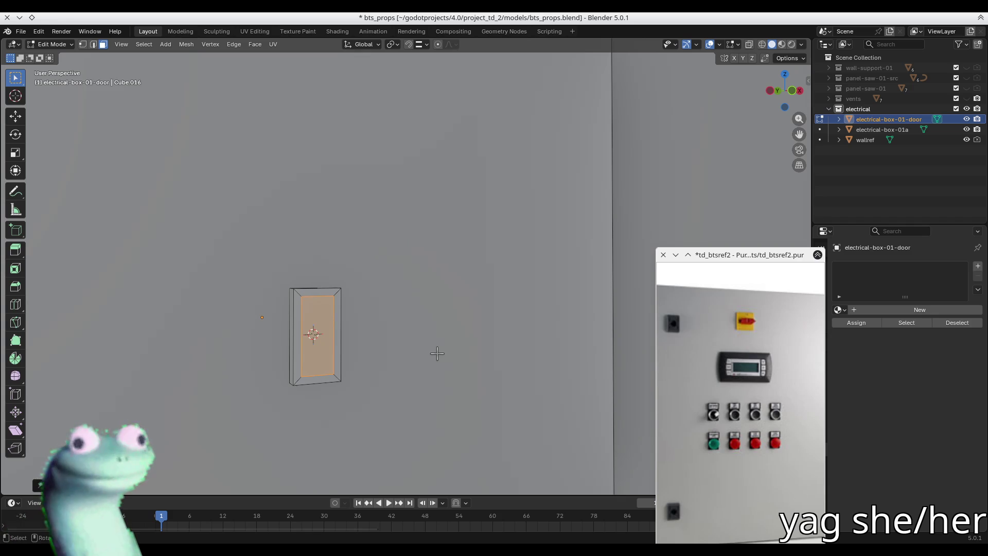
right_click(417, 355)
mouse_move(400, 331)
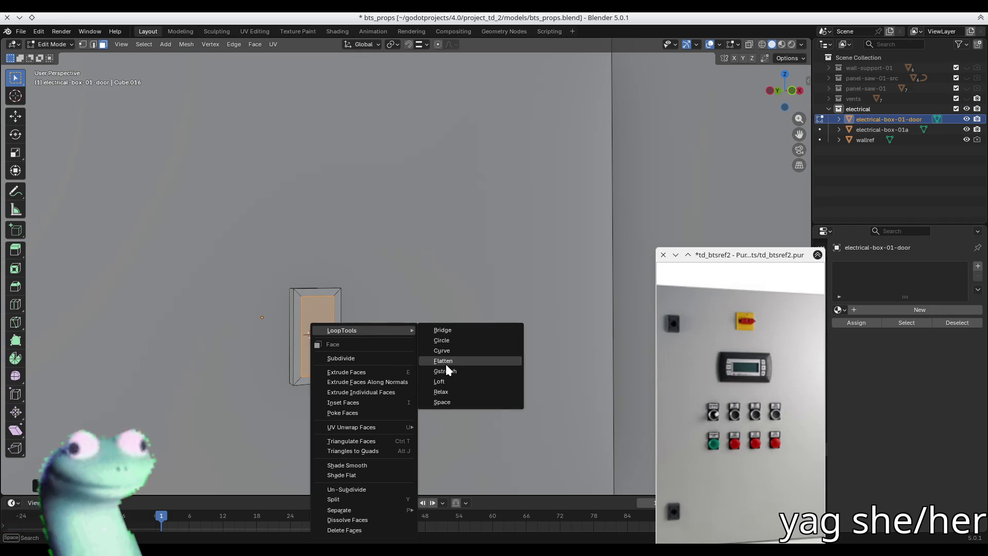
left_click(455, 350)
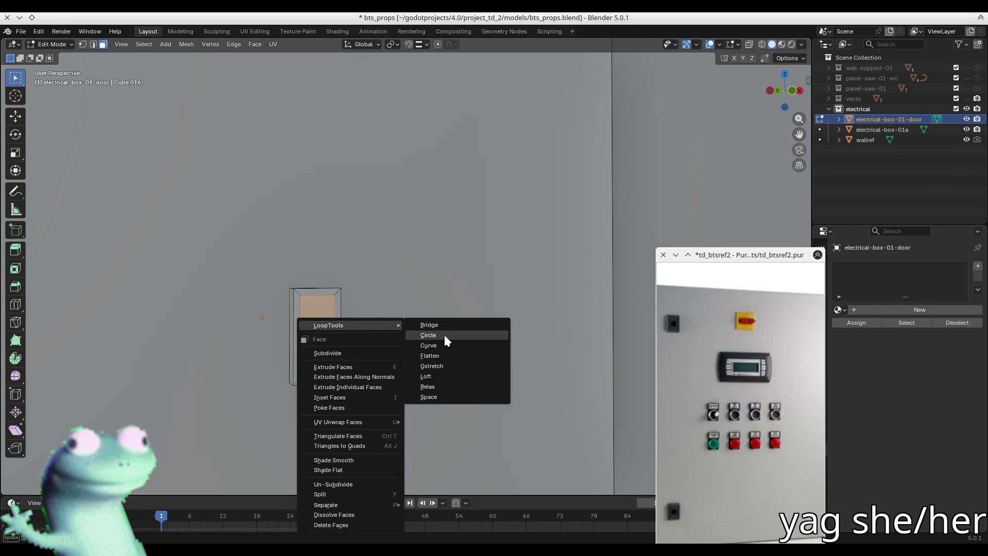
left_click(443, 336)
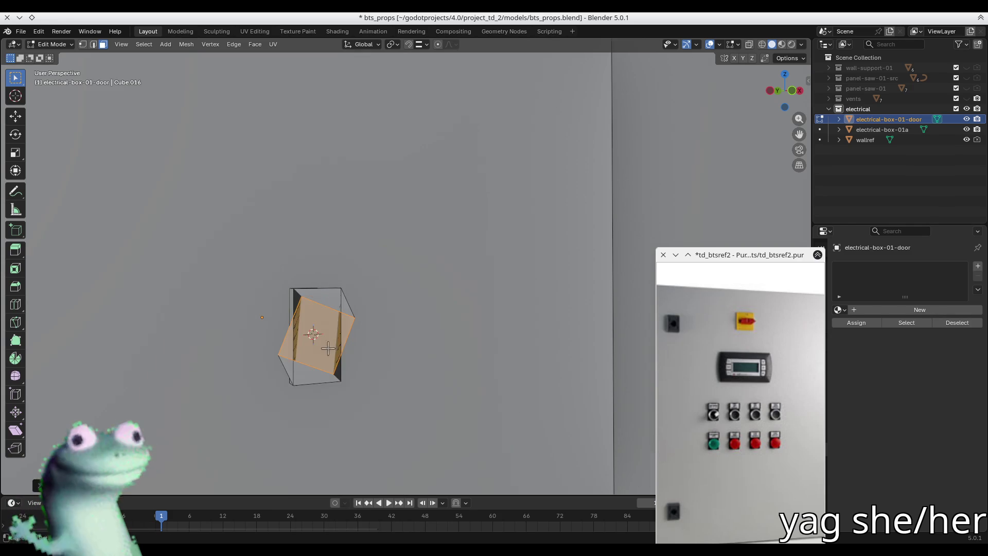
Adjust the Circle settings: toggle Regular and fixed Radius, then change the Angle.
left_click(49, 485)
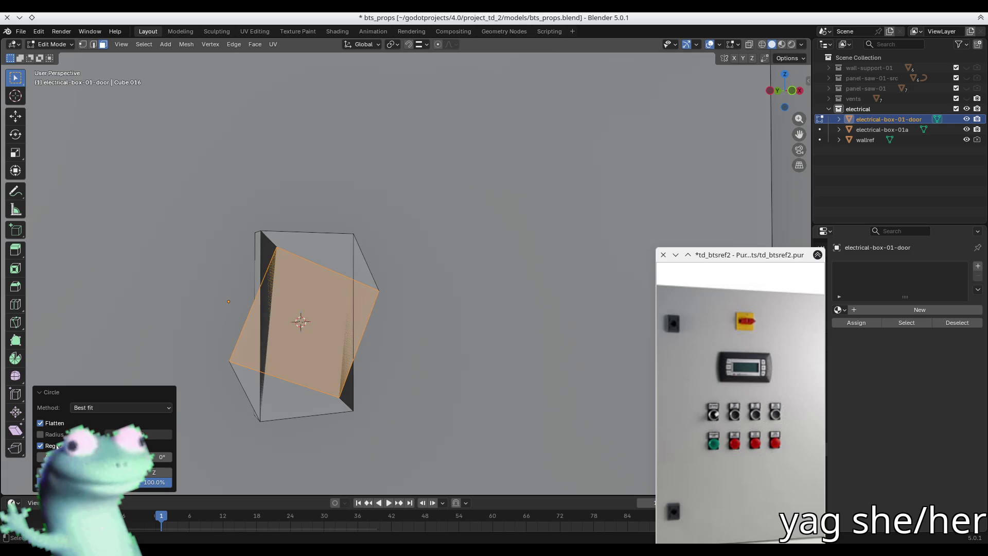
left_click(58, 445)
left_click(55, 446)
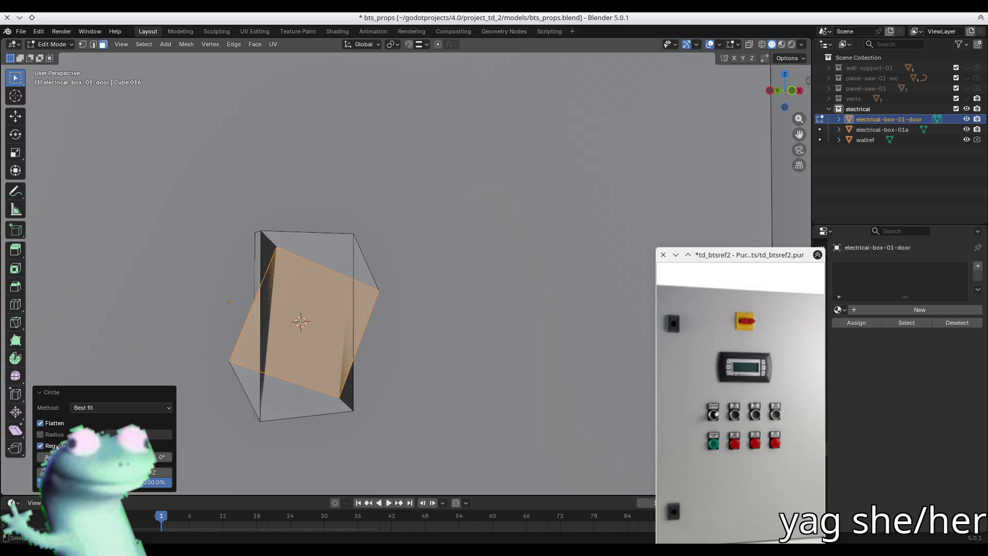
left_click(55, 437)
left_click(54, 436)
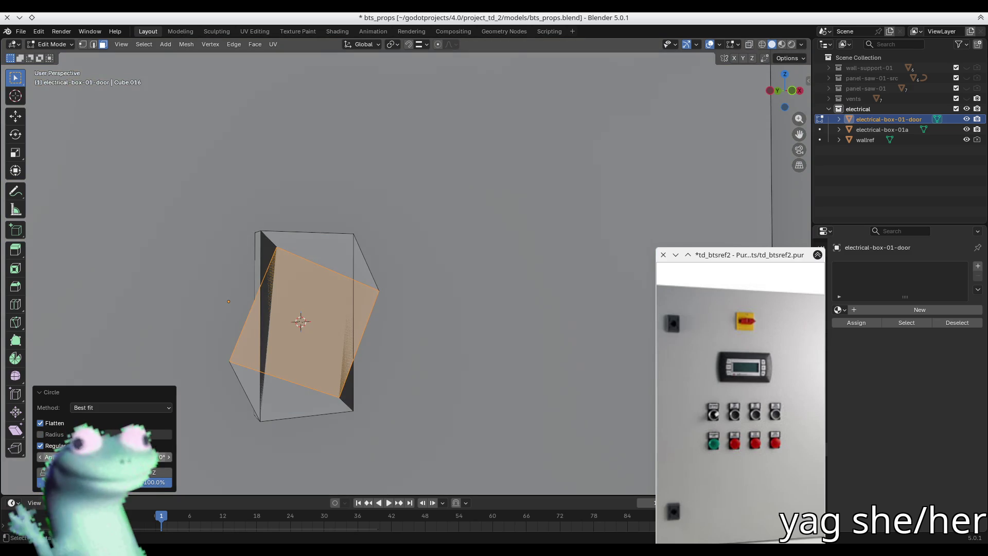
left_click_drag(142, 457, 162, 456)
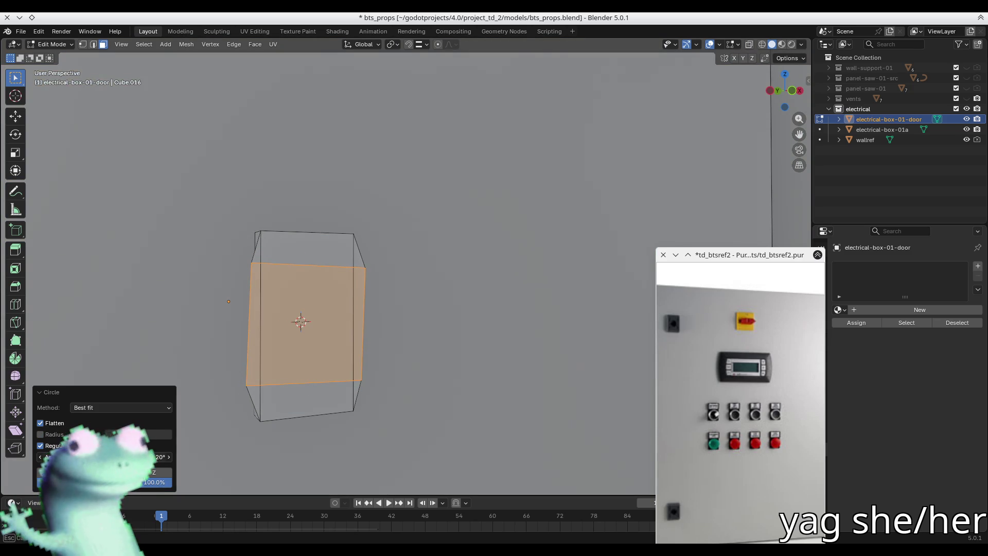
In front view, undo the circle reshape to restore the rectangular inset.
key("KP_1")
middle_click_drag(277, 307, 383, 301, "shift")
scroll(384, 301, "up", 5)
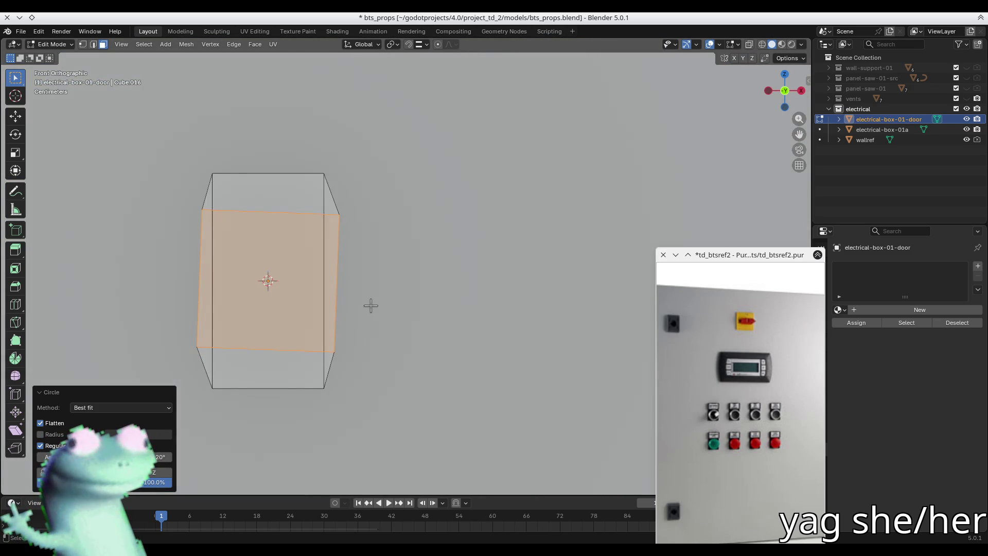
key("ctrl+z")
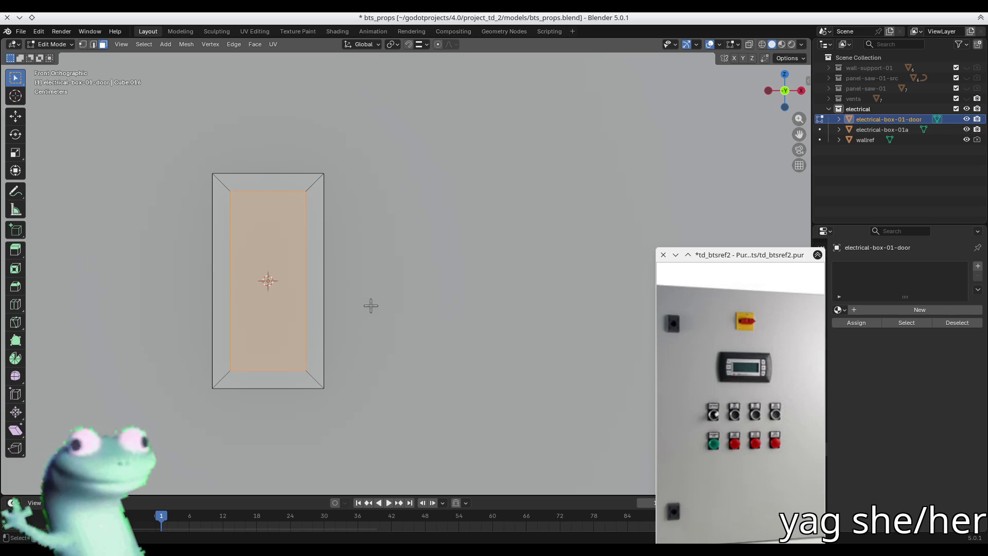
scroll(428, 339, "down", 3)
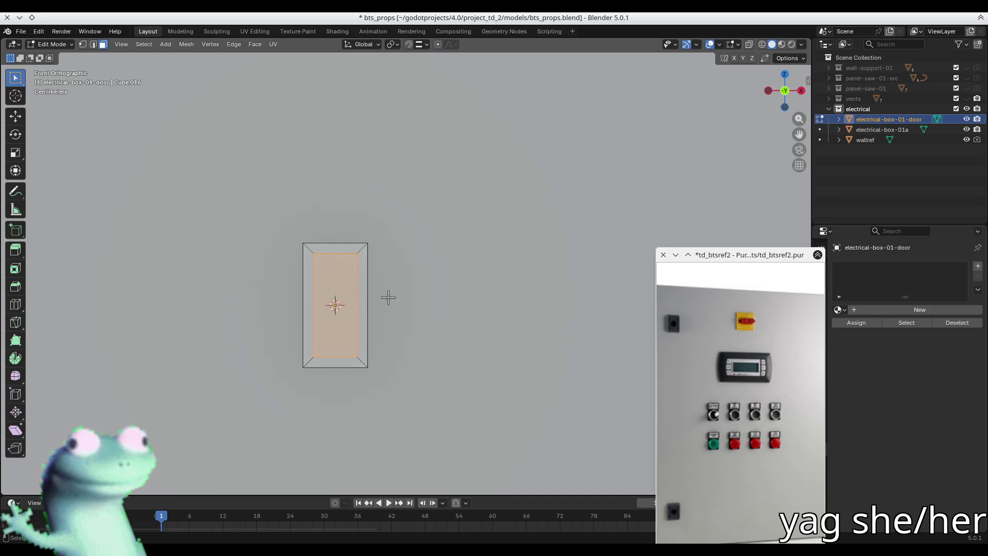
key("shift+grave")
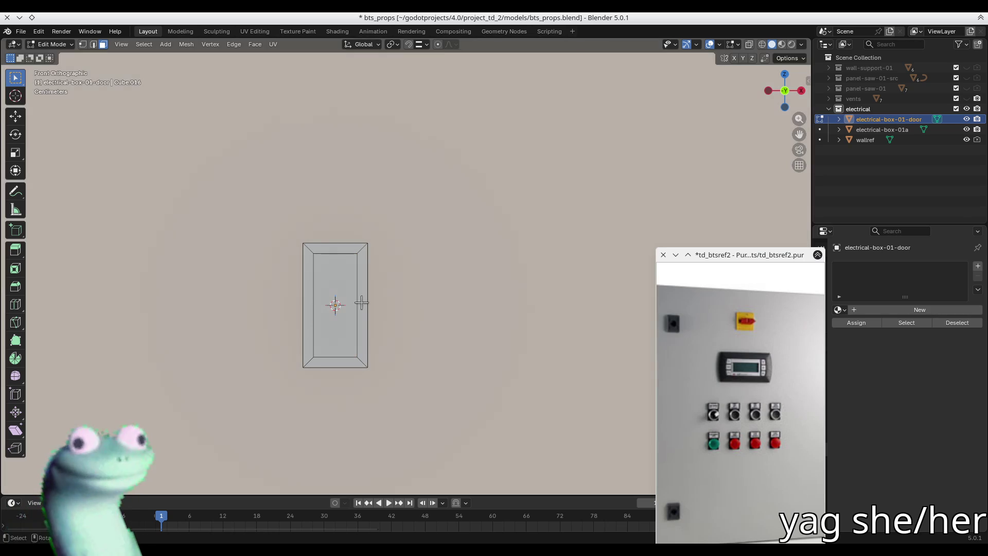
Select the door block's front face and frame the view on it.
key("s")
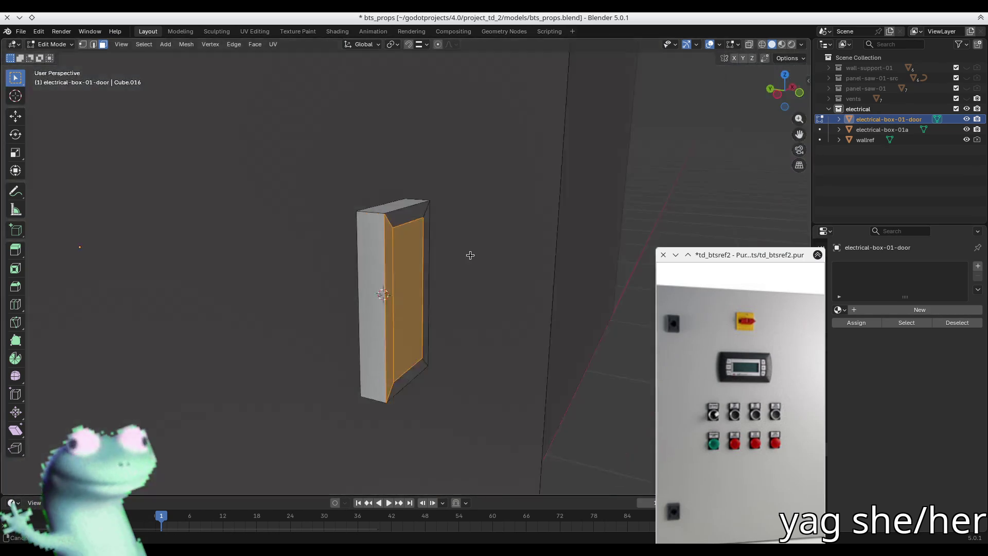
left_click(470, 255)
key("2")
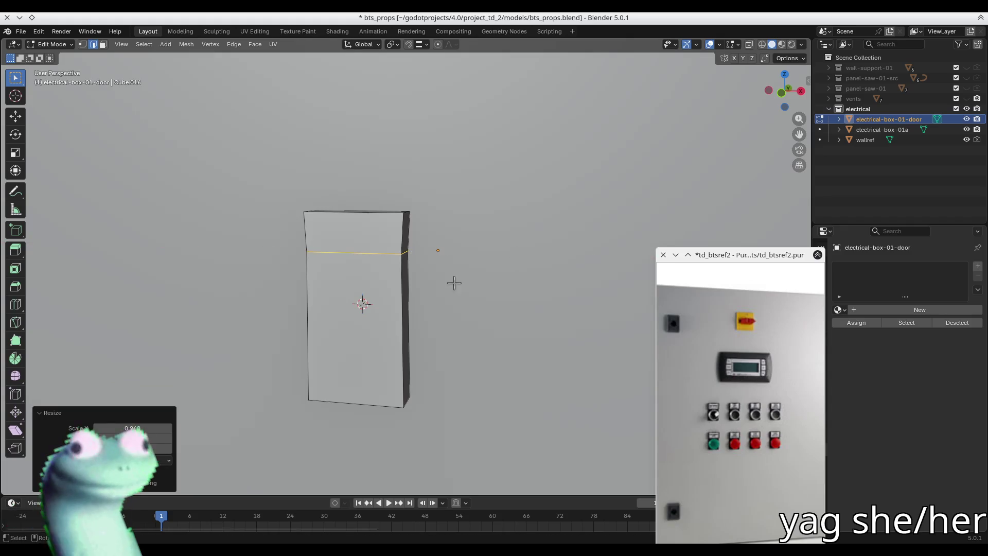
left_click(520, 353)
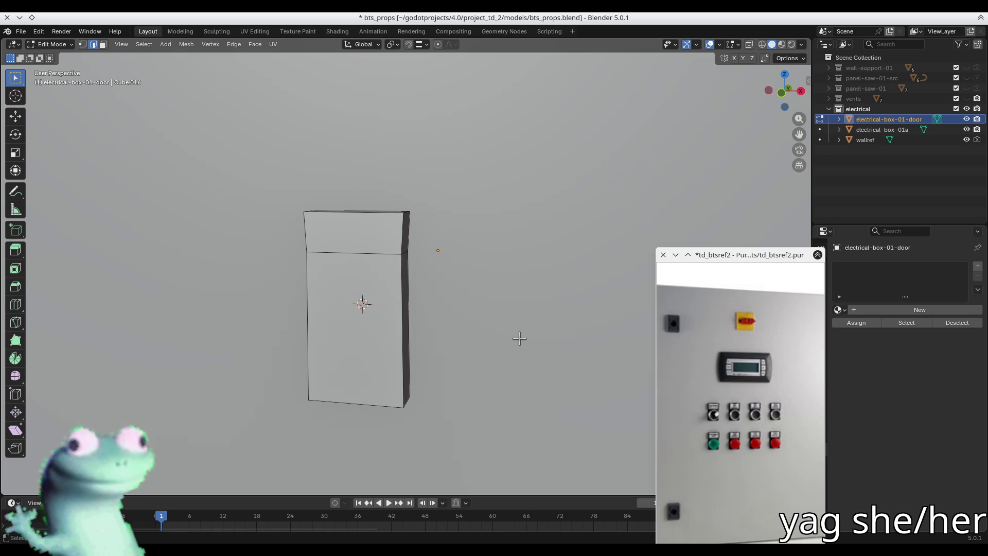
middle_click_drag(520, 338, 289, 300)
key("3")
left_click(278, 322)
key("KP_Decimal")
scroll(545, 324, "down", 3)
mouse_move(545, 324)
middle_mouse_down()
mouse_move(535, 290)
mouse_move(551, 273)
middle_mouse_up()
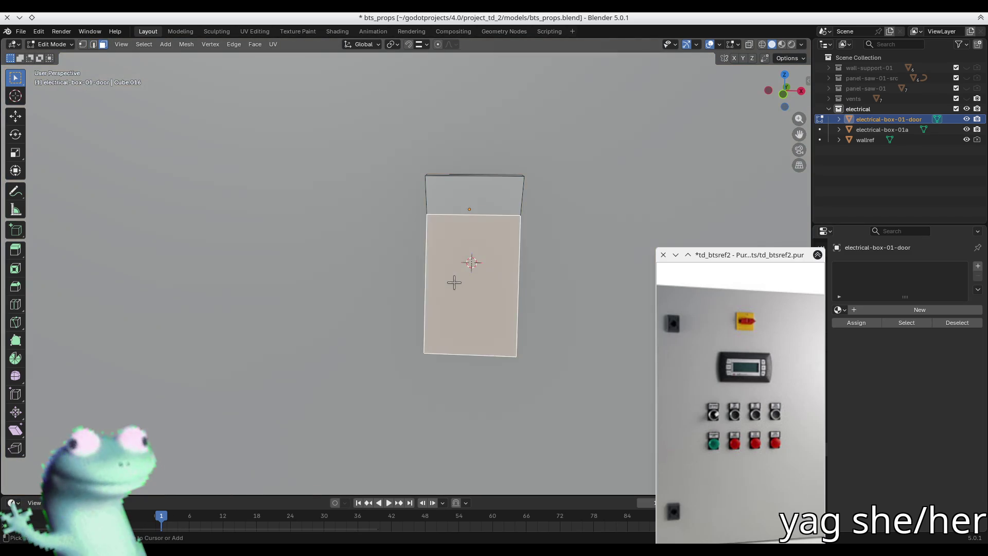
Place a horizontal loop cut near the top and view the door straight on.
key("2")
mouse_move(453, 280)
middle_mouse_down()
mouse_move(518, 289)
mouse_move(485, 302)
middle_mouse_up()
left_click(477, 280)
key("3")
left_click(441, 282)
key("shift+KP_1")
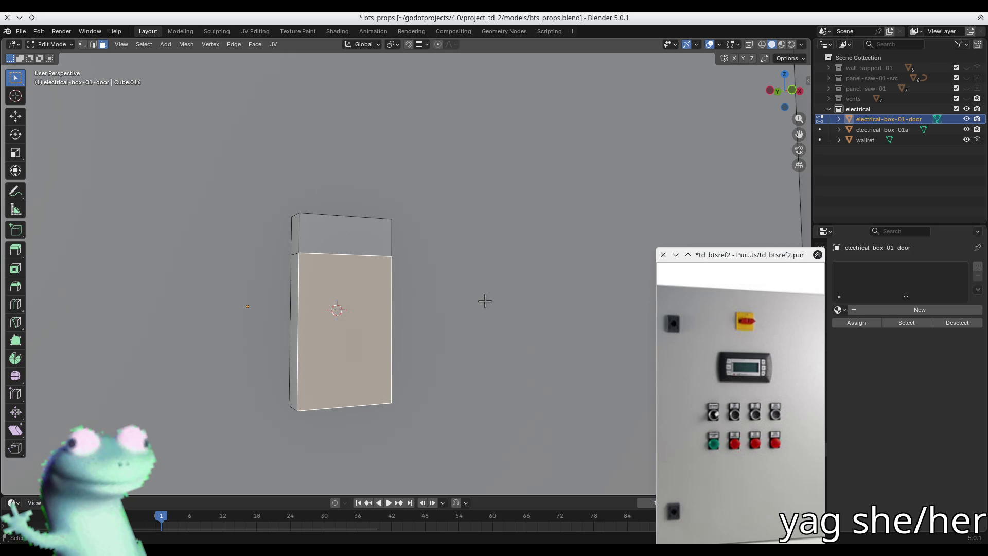
Add a second centred horizontal loop and a vertical centre loop, then undo the vertical one.
key("ctrl+r")
left_click(395, 337)
right_click(399, 337)
key("ctrl+r")
right_click(351, 207)
key("ctrl+r")
left_click(350, 216)
right_click(350, 215)
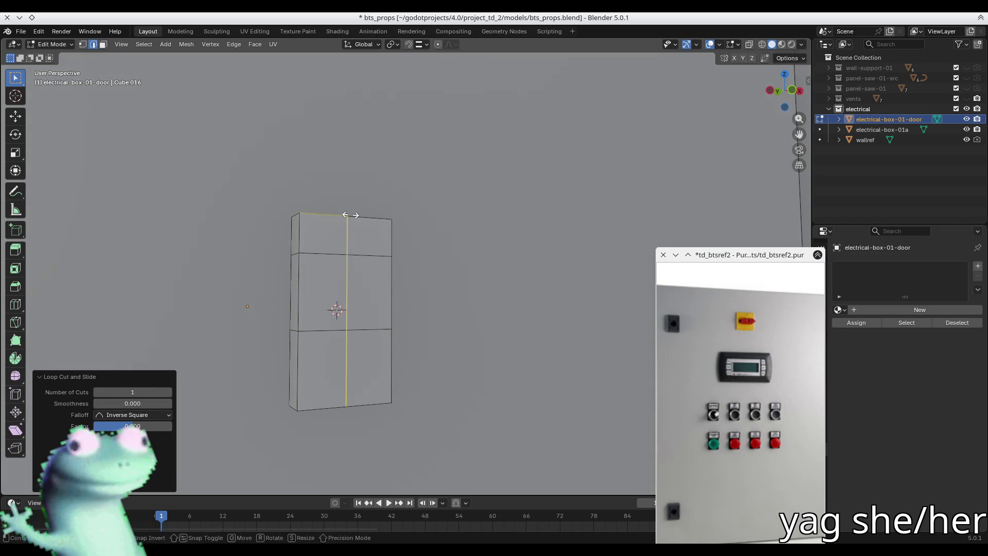
key("ctrl+z")
key("ctrl+r")
Add a centred vertical loop and select the four middle faces.
left_click(402, 330)
right_click(402, 329)
key("ctrl+r")
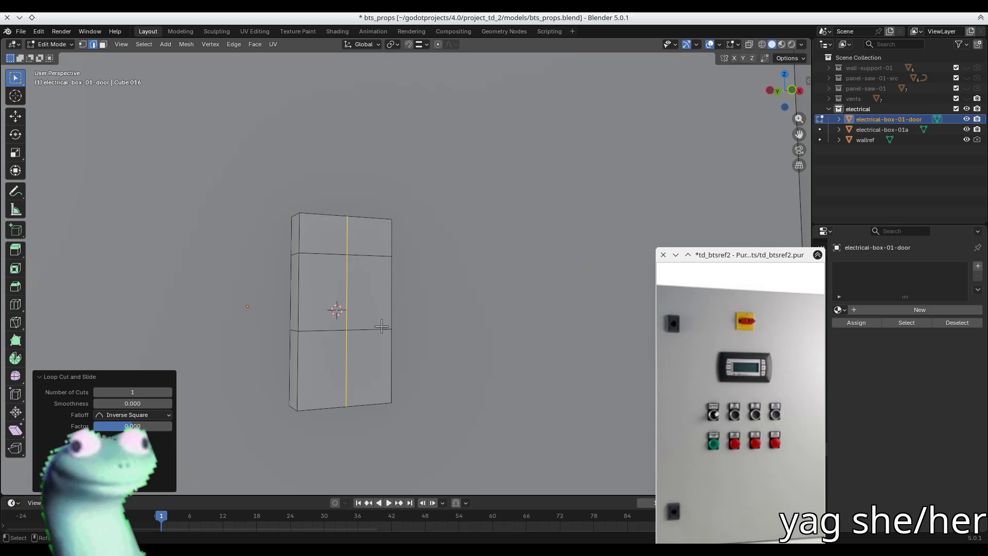
left_click(353, 222)
right_click(353, 221)
key("3")
left_click(322, 291)
left_click(369, 353, "shift")
left_click(319, 368, "shift")
left_click(367, 293, "shift")
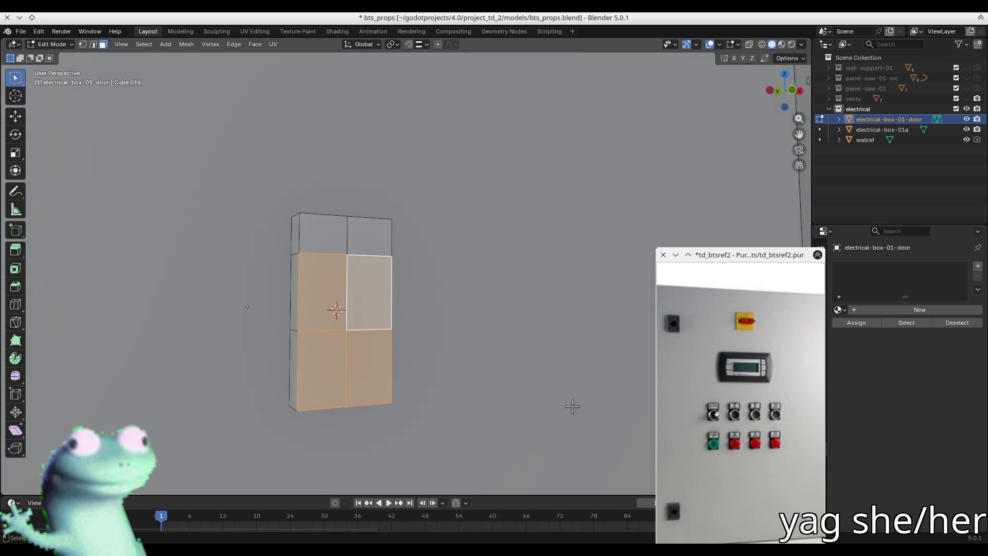
Inset the four faces and round them with LoopTools Circle at a 0° angle.
key("i")
left_click(606, 413)
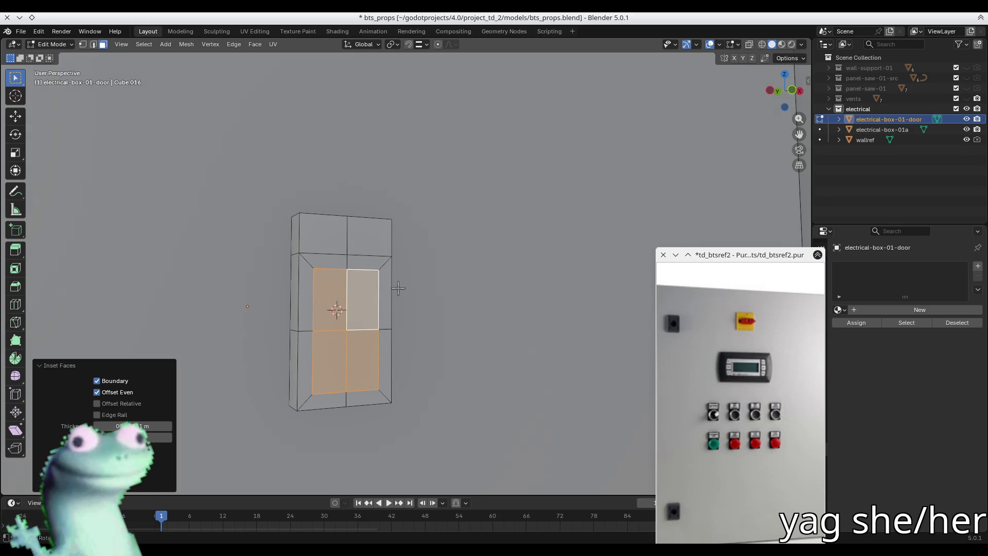
right_click(442, 281)
mouse_move(441, 281)
left_click(494, 291)
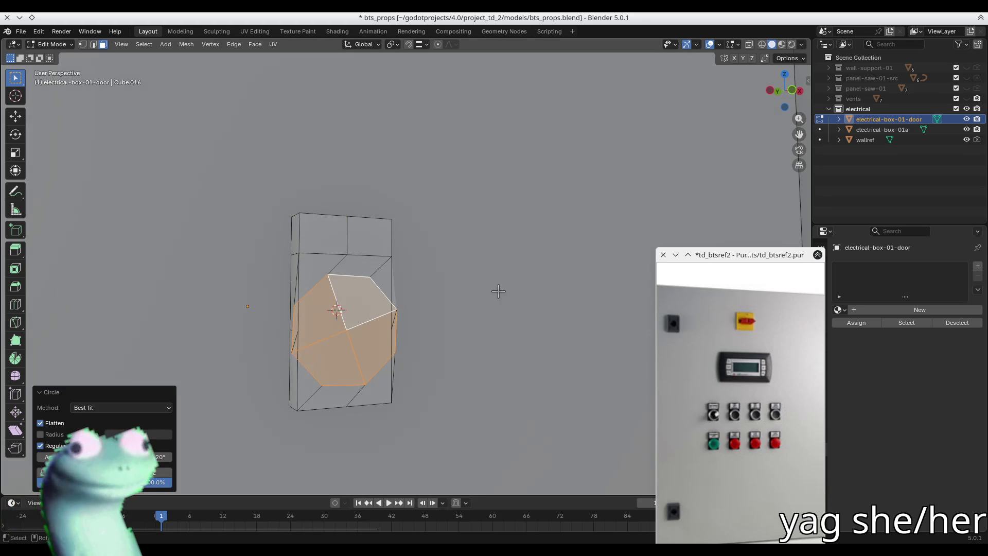
left_click(160, 457)
key("Return")
Set the circle Method to Fit inside and check both sides of the door.
middle_click_drag(508, 379, 511, 379)
key("s")
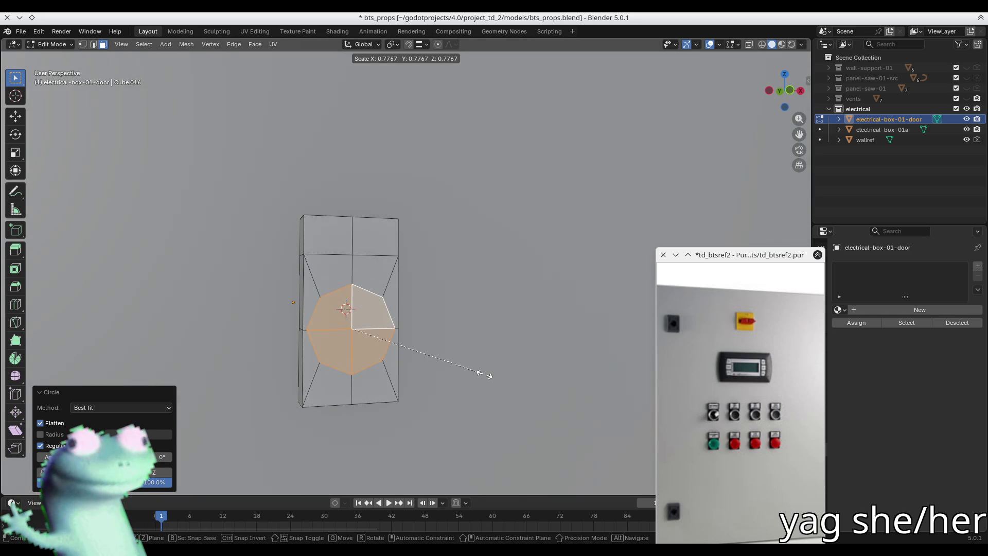
key("Escape")
left_click(121, 407)
left_click(123, 419)
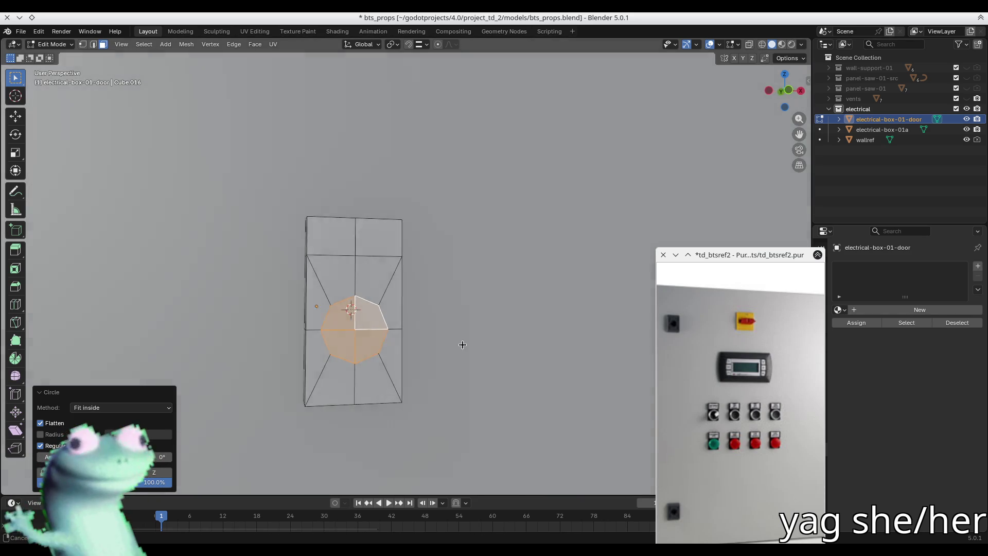
middle_click_drag(463, 344, 432, 348)
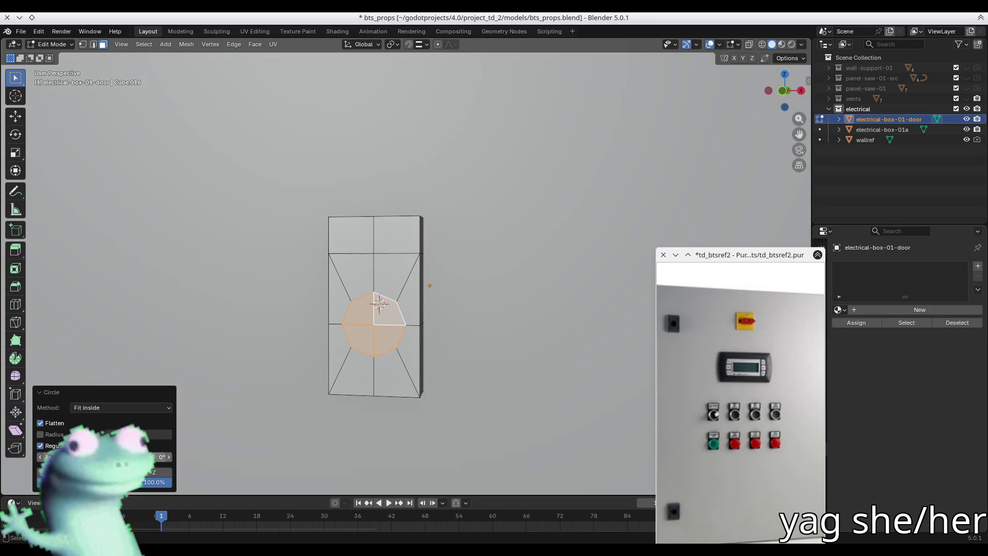
mouse_move(366, 341)
middle_mouse_down()
mouse_move(396, 335)
mouse_move(429, 356)
mouse_move(335, 342)
mouse_move(368, 365)
mouse_move(337, 375)
middle_mouse_up()
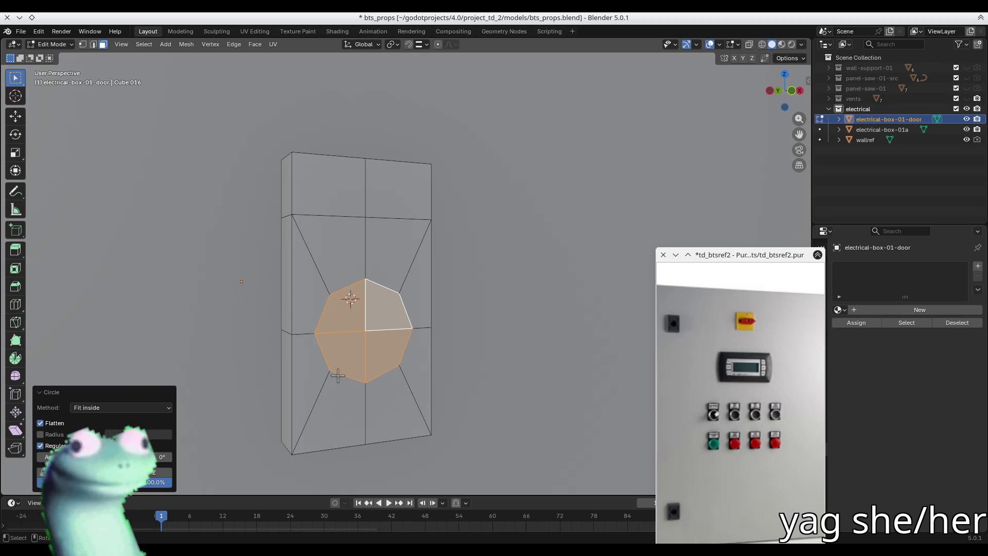
Enlarge the octagon faces about 1.37×, then undo a trial extrusion.
key("s")
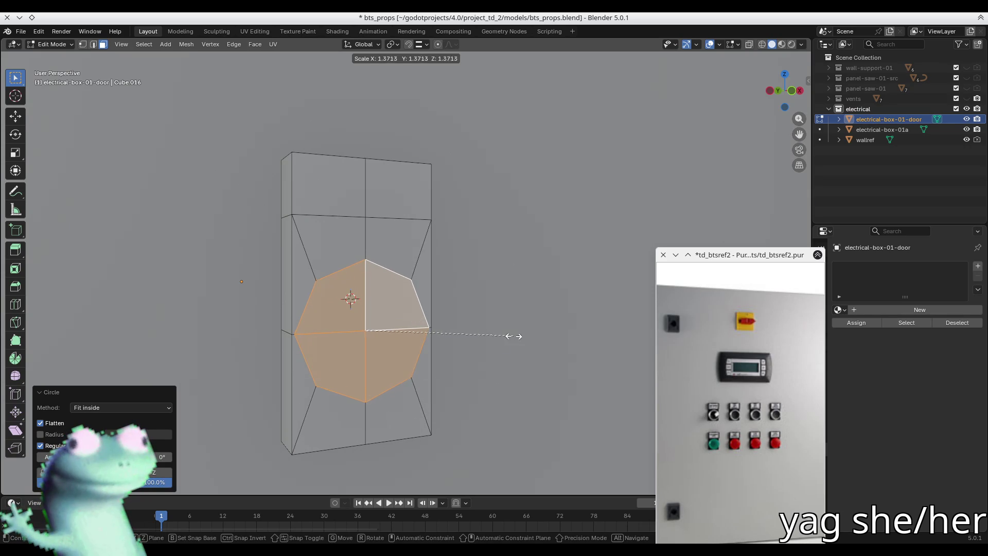
left_click(501, 341)
middle_click_drag(501, 341, 254, 327)
key("e")
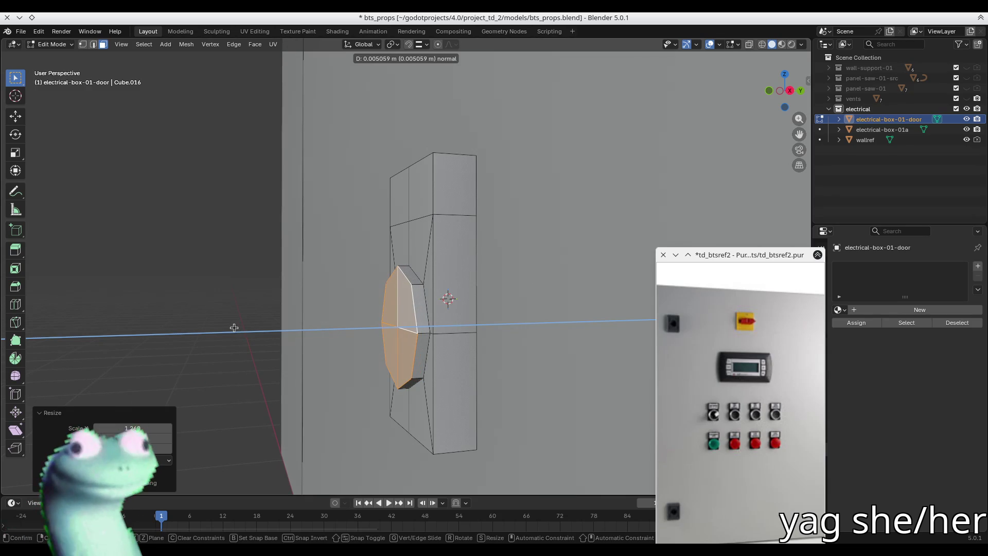
left_click(235, 328)
key("ctrl+z")
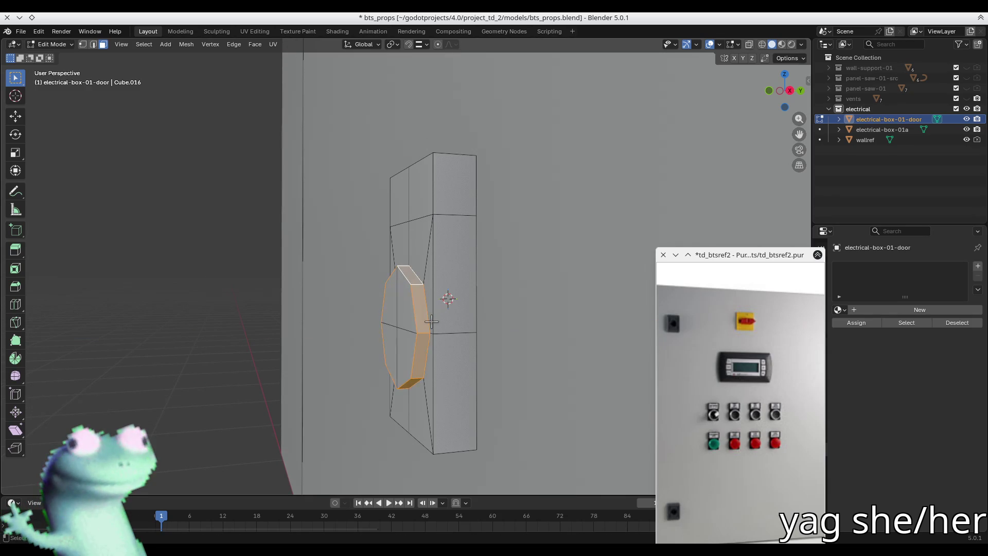
Shade the octagon faces smooth and return to Object Mode.
key("ctrl+f")
left_click(387, 492)
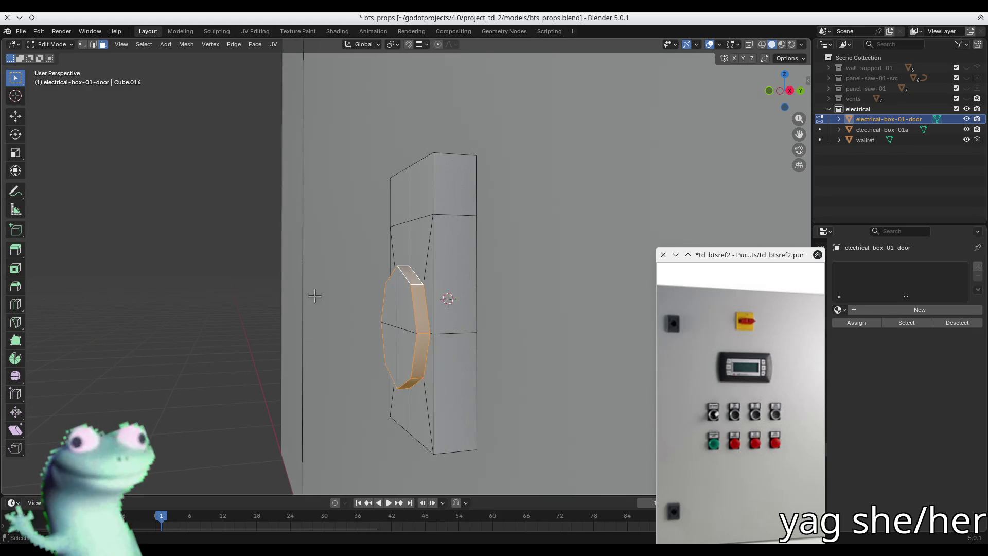
key("Tab")
mouse_move(387, 492)
middle_mouse_down()
mouse_move(256, 322)
mouse_move(361, 329)
mouse_move(362, 362)
middle_mouse_up()
scroll(362, 361, "down", 3)
scroll(448, 355, "up", 2)
scroll(451, 356, "down", 2)
mouse_move(421, 390)
middle_mouse_down()
mouse_move(355, 300)
mouse_move(362, 294)
mouse_move(345, 295)
middle_mouse_up()
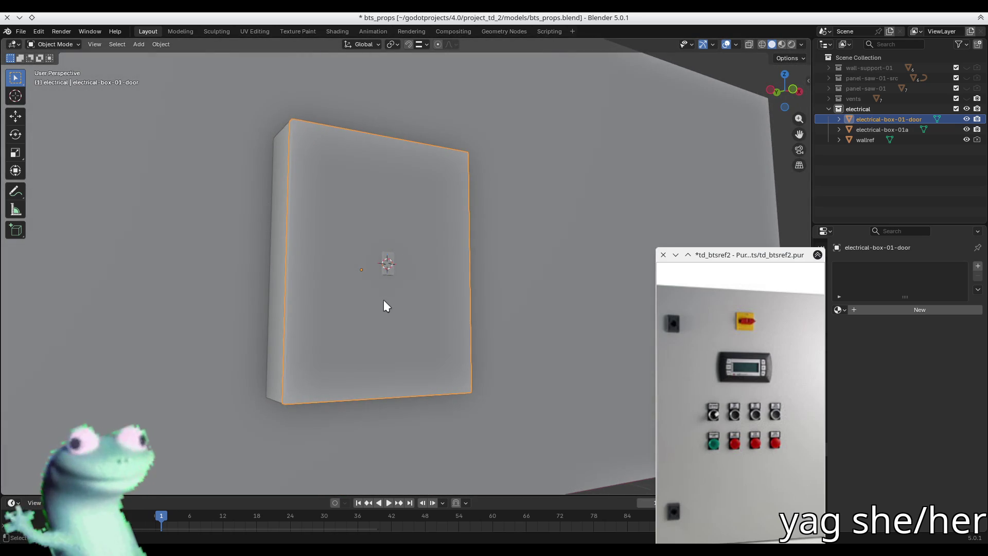
Select the octagonal button faces, move them along Y, and frame them.
scroll(390, 302, "down", 6)
key("Tab")
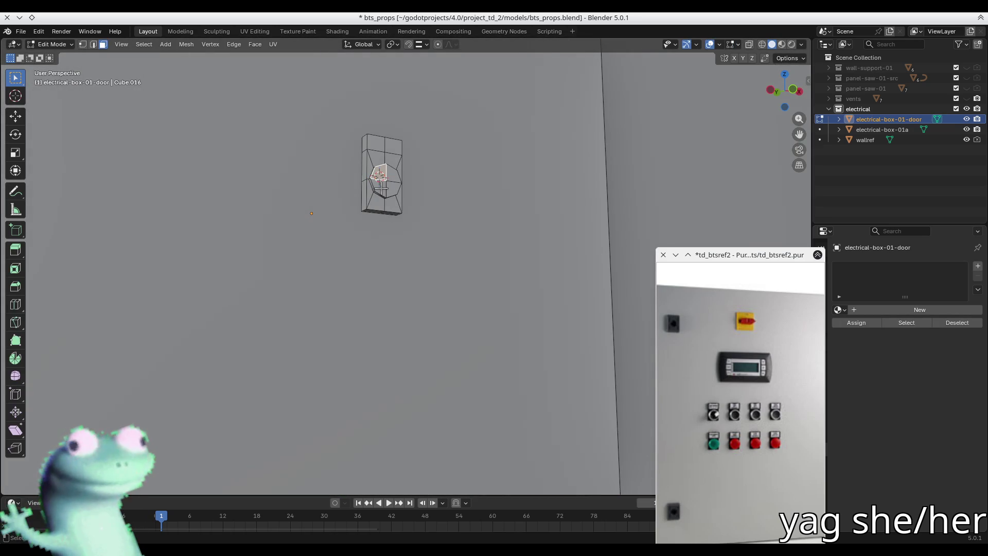
left_click(381, 189, "ctrl")
left_click(393, 178, "shift")
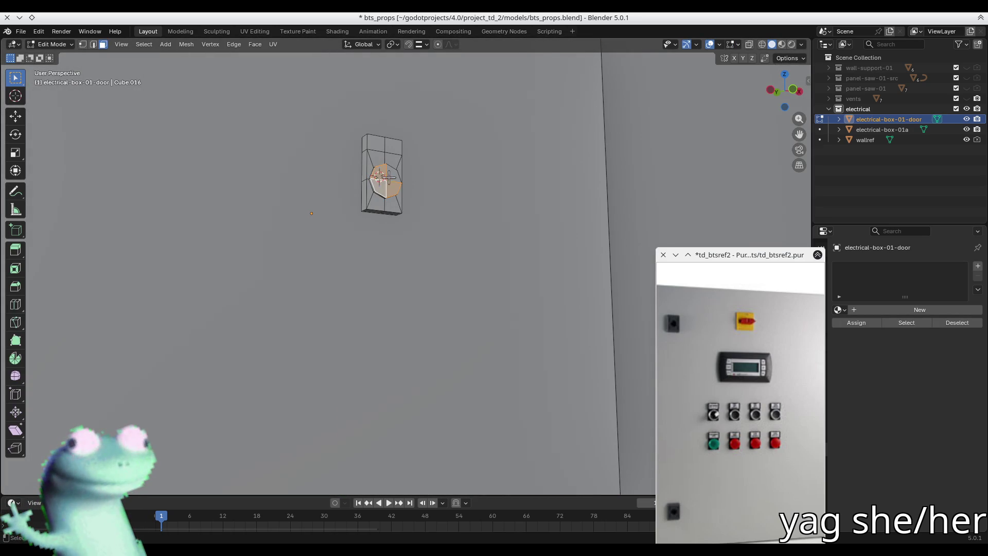
key("g")
key("y")
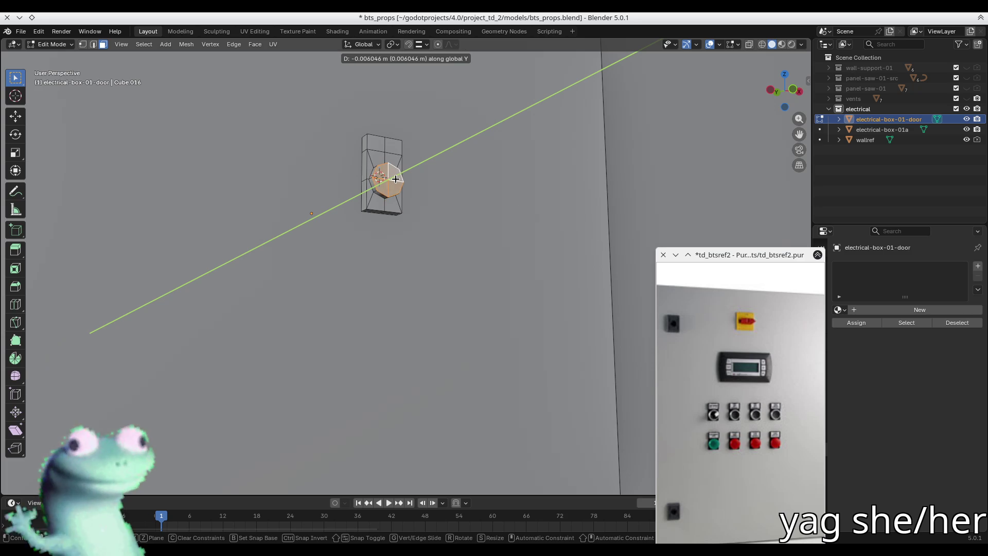
left_click(407, 178)
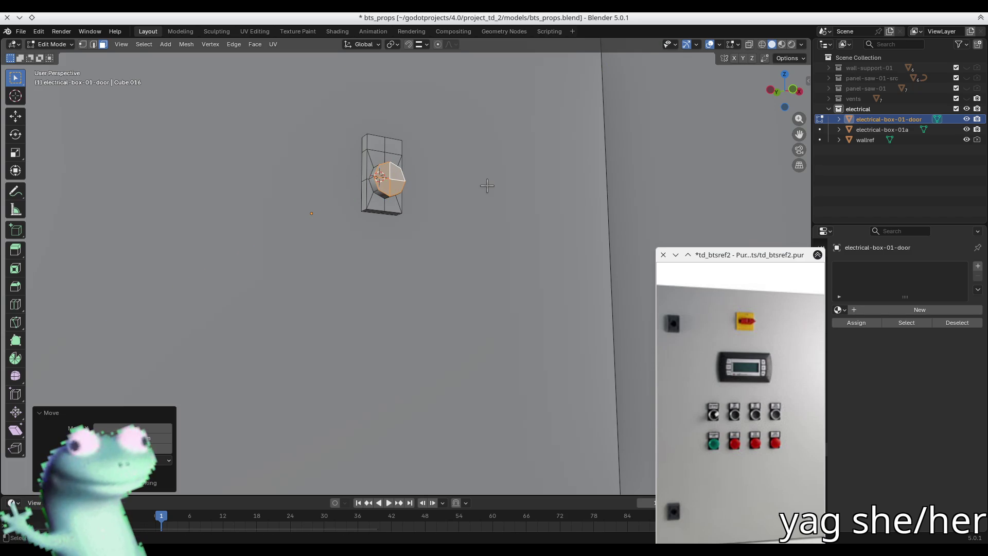
key("KP_Decimal")
scroll(539, 227, "down", 4)
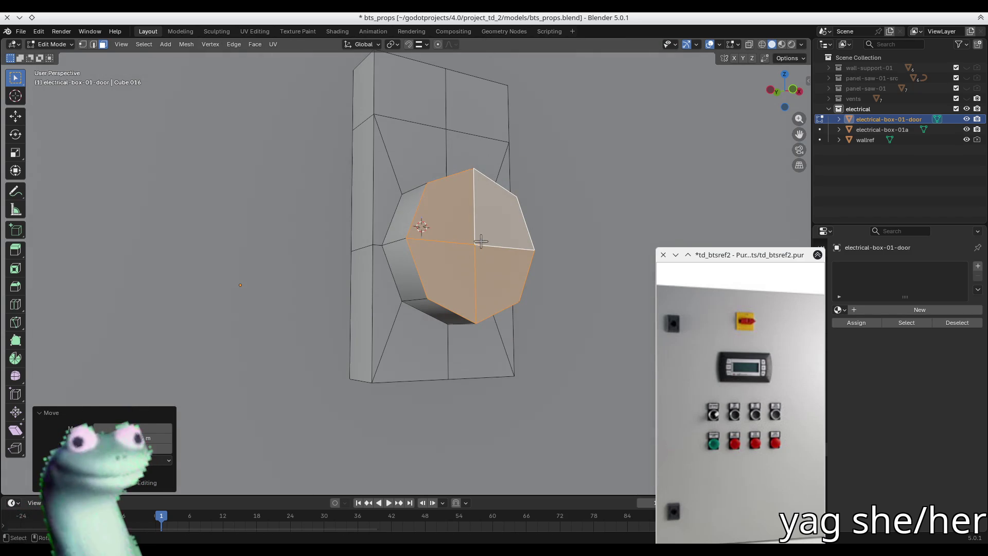
Shrink the button's front face to about 0.93× and 0.90×, then push it out along Y.
key("s")
key("shift+x")
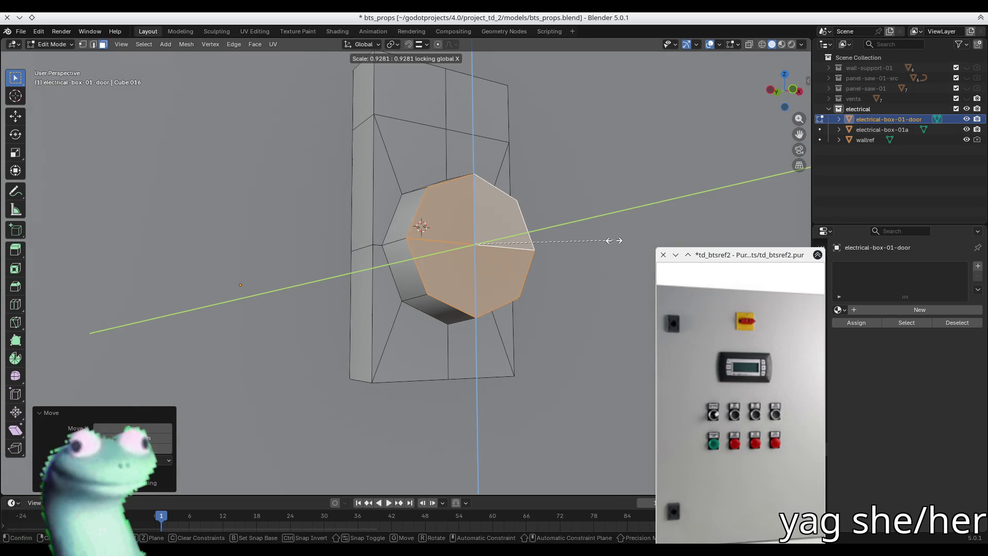
key("shift+y")
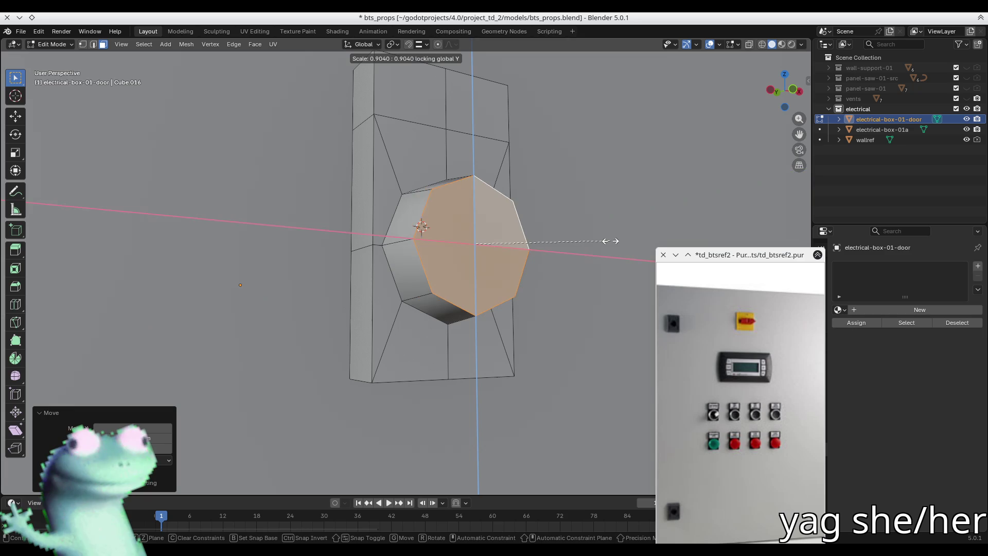
left_click(606, 238)
mouse_move(585, 227)
middle_mouse_down()
mouse_move(448, 257)
mouse_move(391, 247)
mouse_move(360, 214)
mouse_move(464, 219)
middle_mouse_up()
key("g")
key("y")
left_click(415, 260)
Add a loop cut across the switch housing.
key("alt+z")
key("2")
key("alt+a")
key("ctrl+r")
left_click(394, 213)
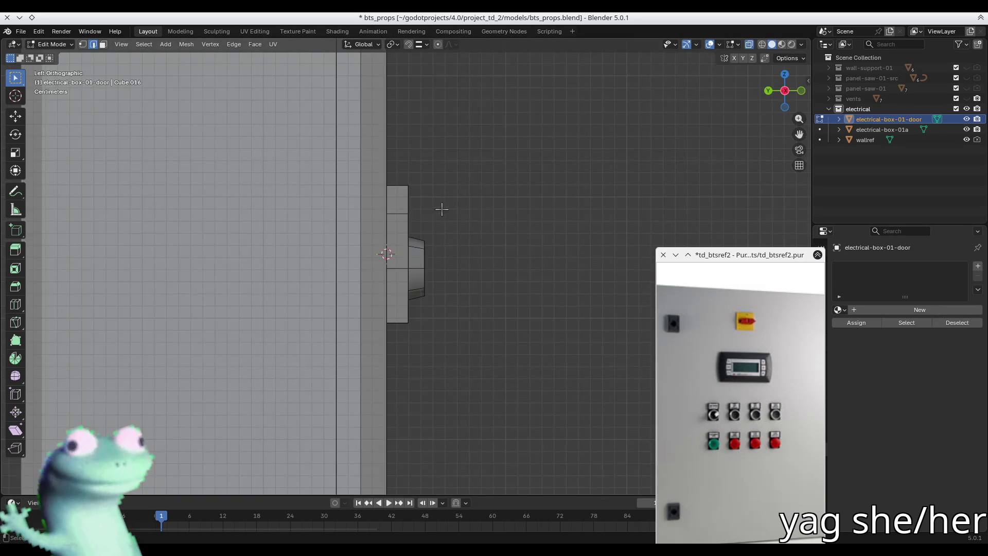
Narrow the new edge loop along X and return to Object Mode.
key("alt+z")
key("s")
key("x")
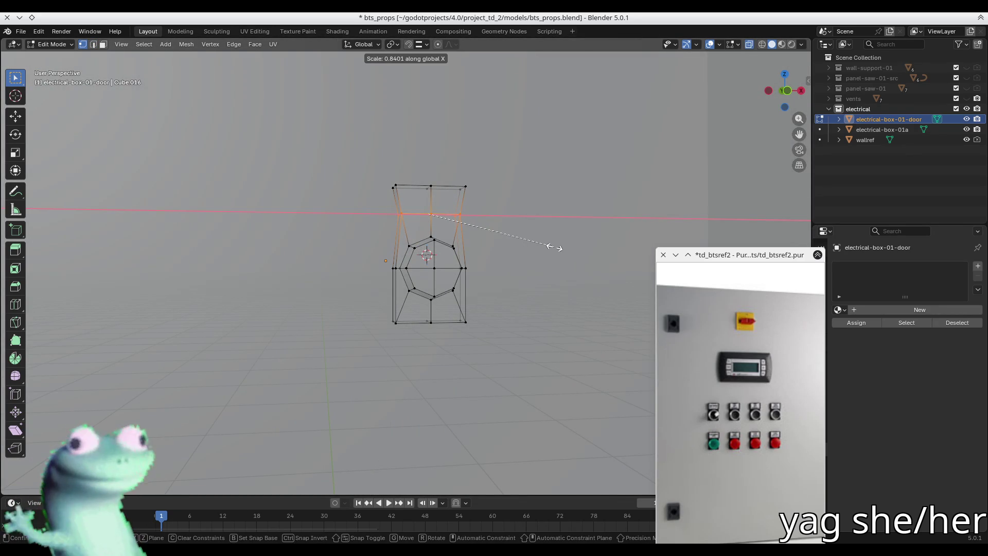
left_click(553, 247)
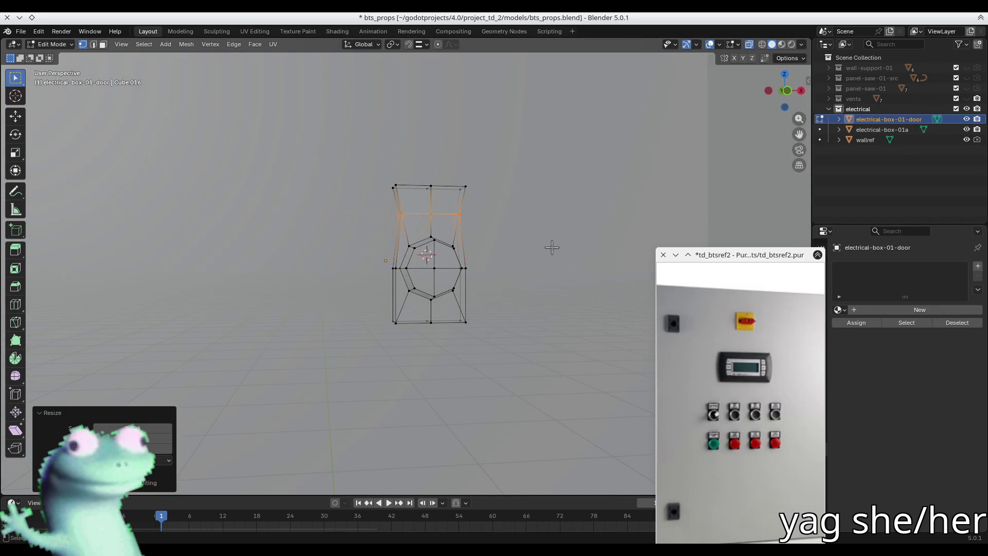
key("Tab")
key("alt+z")
mouse_move(530, 245)
middle_mouse_down()
mouse_move(380, 316)
mouse_move(244, 284)
mouse_move(216, 289)
mouse_move(409, 327)
middle_mouse_up()
Add a loop near the housing top, widen it, shrink/fatten it, then exit to Object Mode.
key("alt+z")
key("Tab")
key("ctrl+r")
left_click(401, 281)
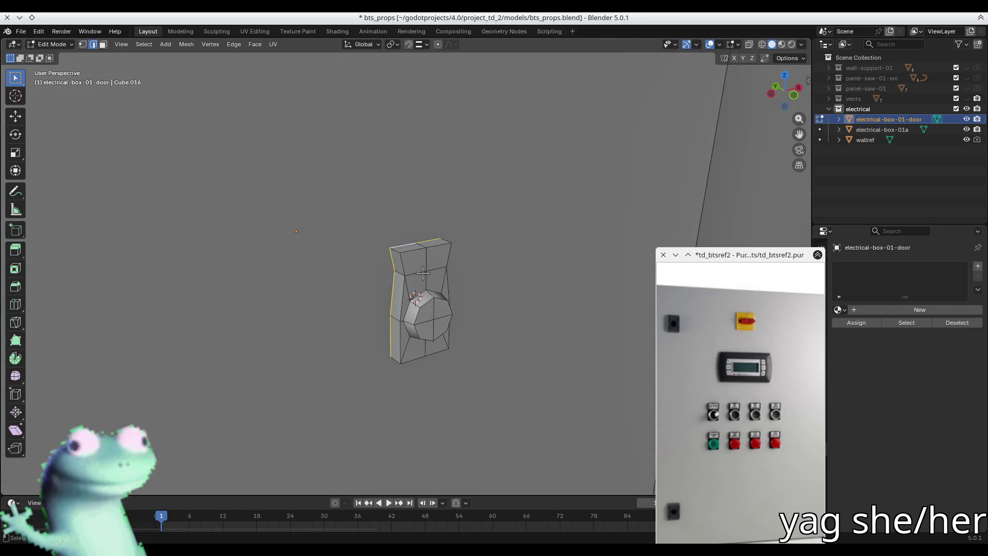
key("s")
left_click(509, 281)
key("alt+s")
left_click(549, 277)
mouse_move(515, 282)
middle_mouse_down()
mouse_move(458, 247)
mouse_move(433, 251)
mouse_move(462, 276)
mouse_move(494, 283)
middle_mouse_up()
key("Tab")
mouse_move(515, 344)
middle_mouse_down()
mouse_move(353, 271)
mouse_move(337, 273)
middle_mouse_up()
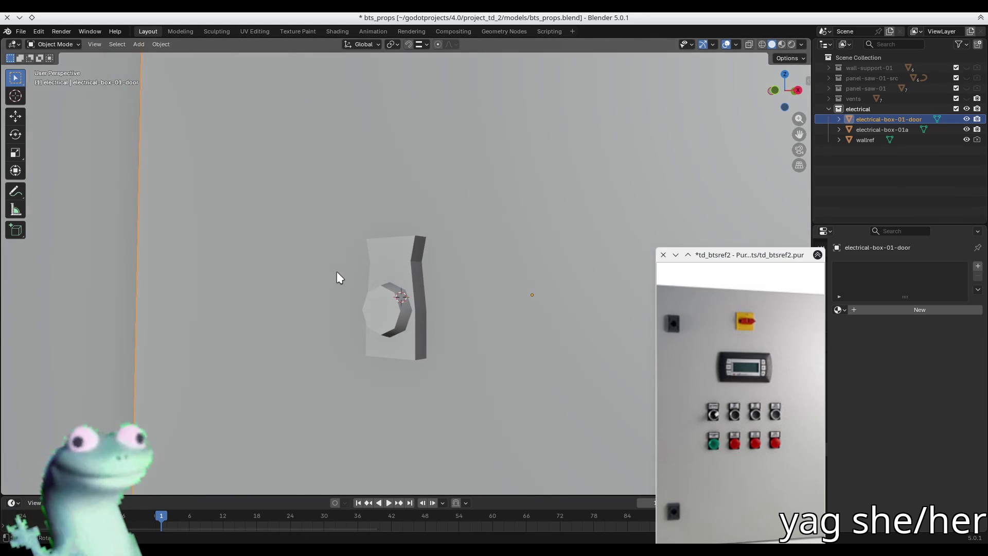
Save bts_props.blend and zoom out to view the whole electrical box door.
key("ctrl+s")
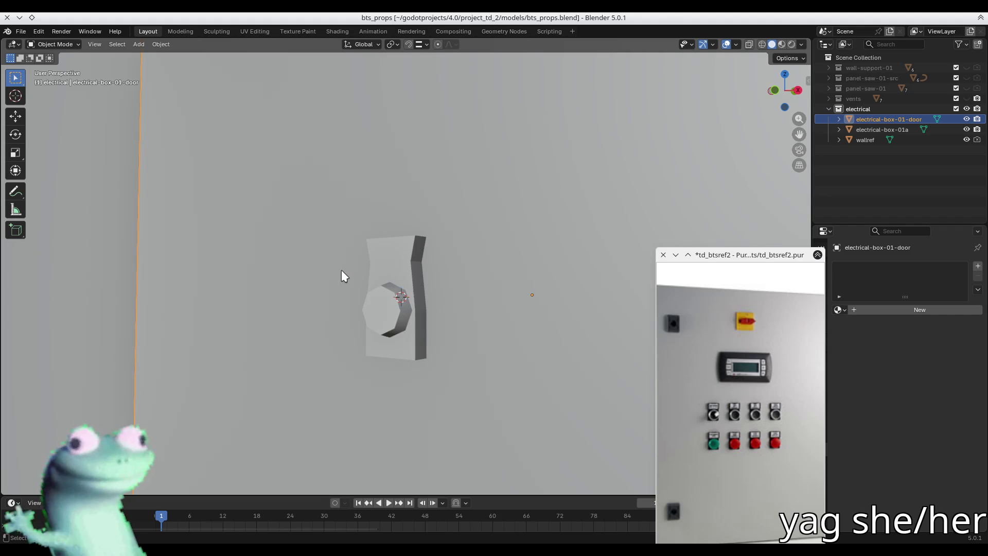
scroll(342, 276, "down", 6)
mouse_move(342, 276)
middle_mouse_down()
mouse_move(471, 365)
mouse_move(401, 320)
mouse_move(413, 331)
mouse_move(450, 326)
mouse_move(424, 309)
middle_mouse_up()
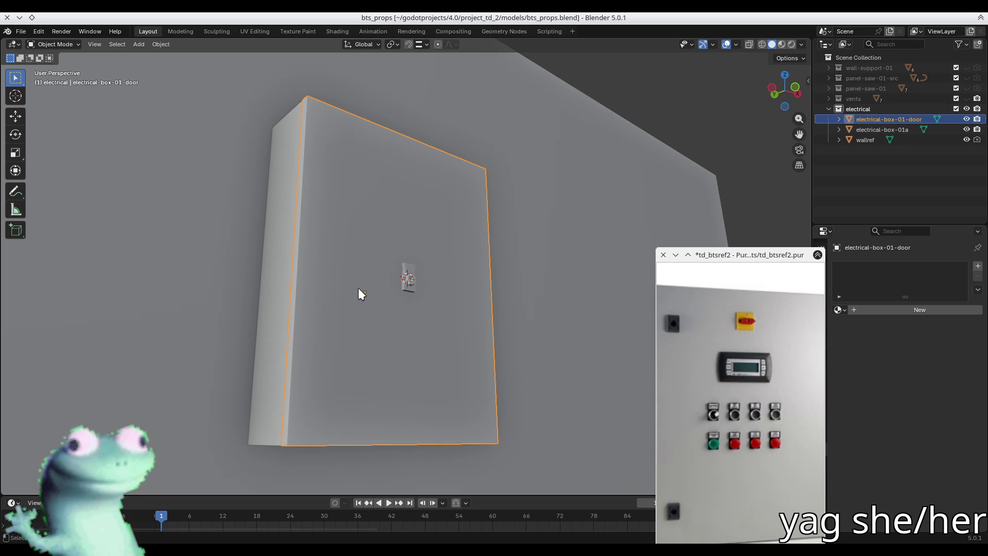
middle_click_drag(359, 289, 403, 289)
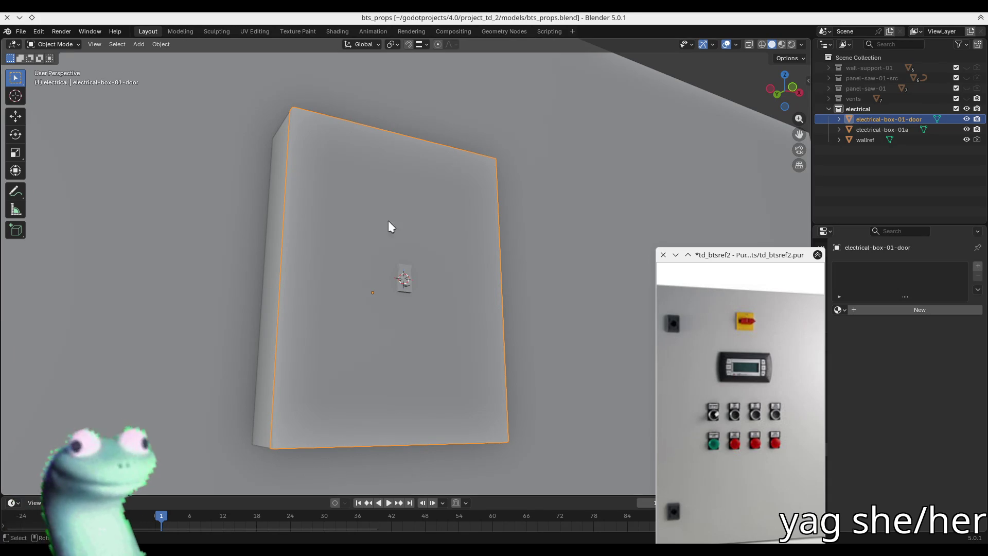
mouse_move(389, 221)
middle_mouse_down()
mouse_move(414, 301)
mouse_move(388, 233)
middle_mouse_up()
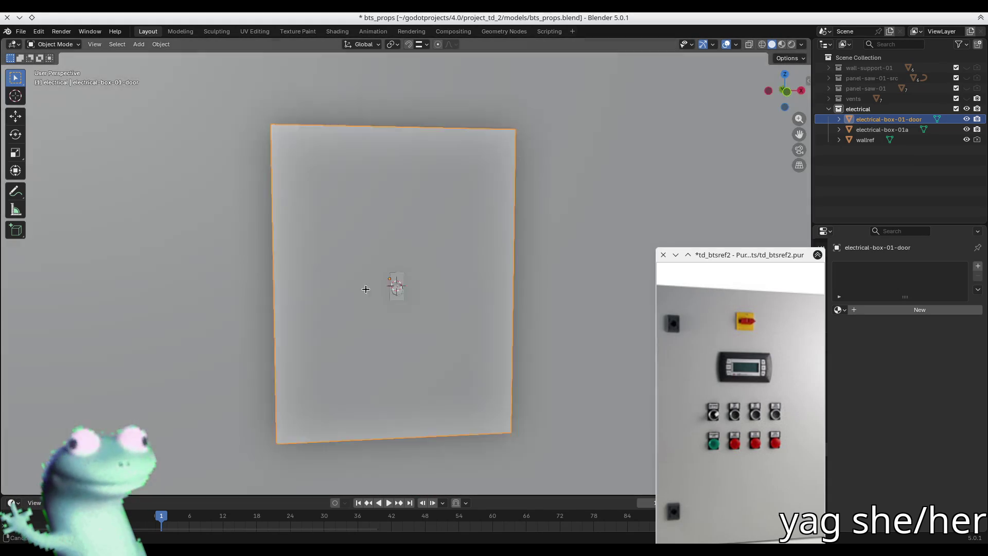
Select the whole door mesh in X-ray and inspect it from the front and a steep side.
key("Tab")
scroll(388, 233, "up", 5)
key("alt+z")
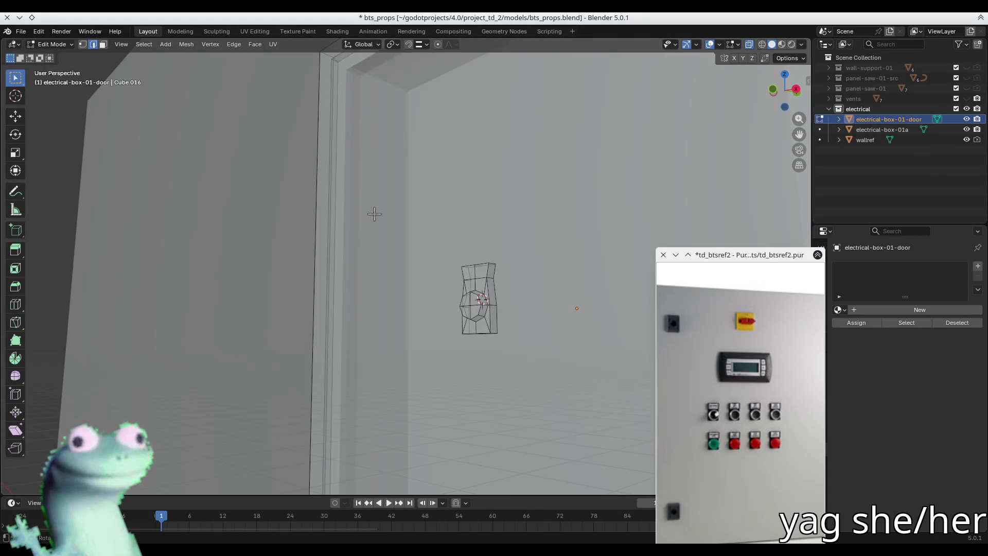
key("a")
key("1")
mouse_move(425, 240)
middle_mouse_down()
mouse_move(463, 256)
mouse_move(473, 234)
middle_mouse_up()
scroll(466, 255, "down", 2)
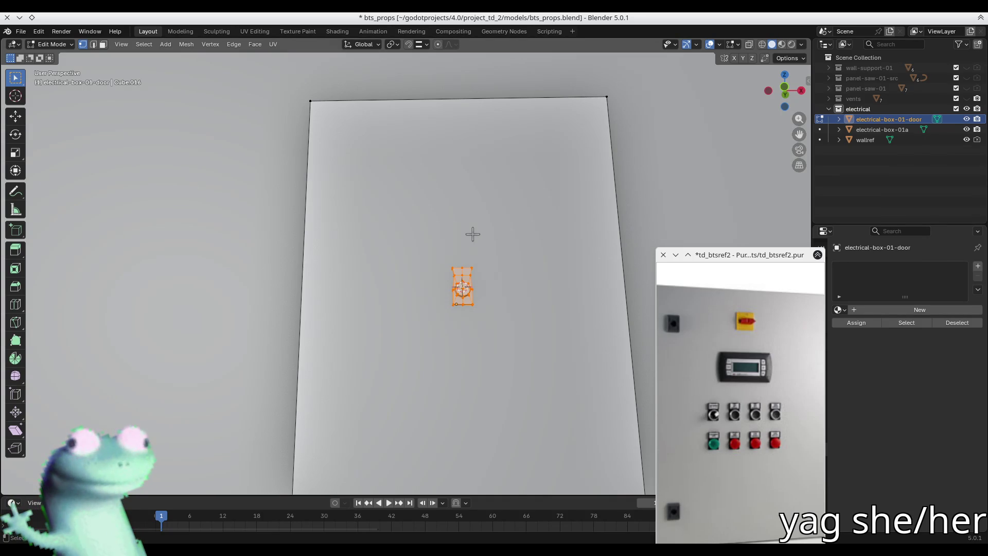
mouse_move(455, 227)
middle_mouse_down()
mouse_move(426, 270)
mouse_move(467, 274)
mouse_move(367, 295)
middle_mouse_up()
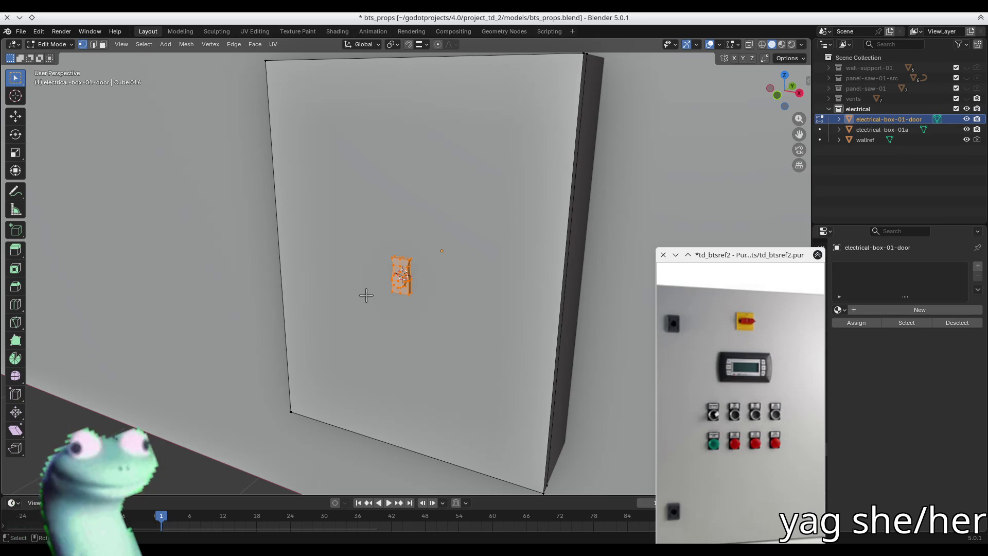
Save bts_props.blend again, compare with the reference photo, and return to Object Mode.
key("ctrl+s")
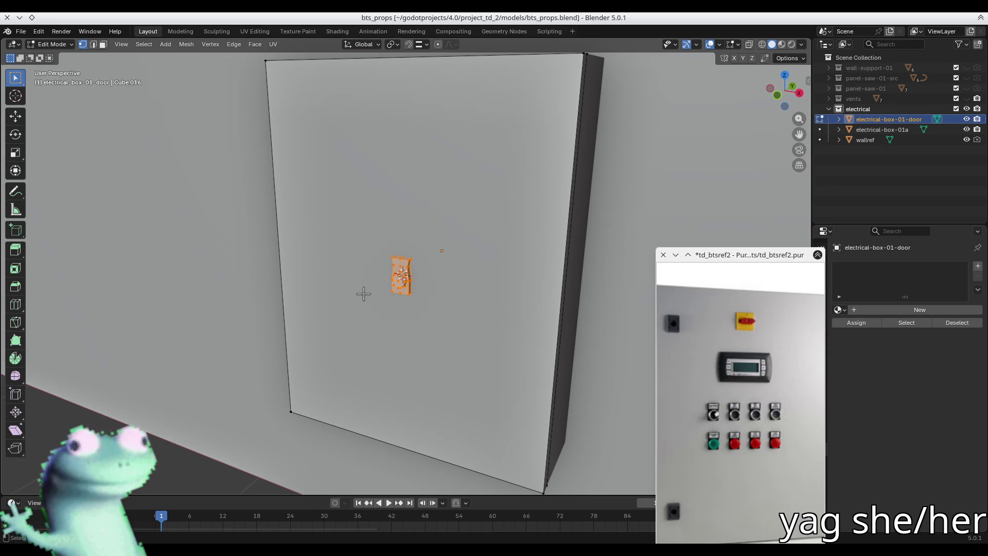
middle_click_drag(364, 294, 437, 233)
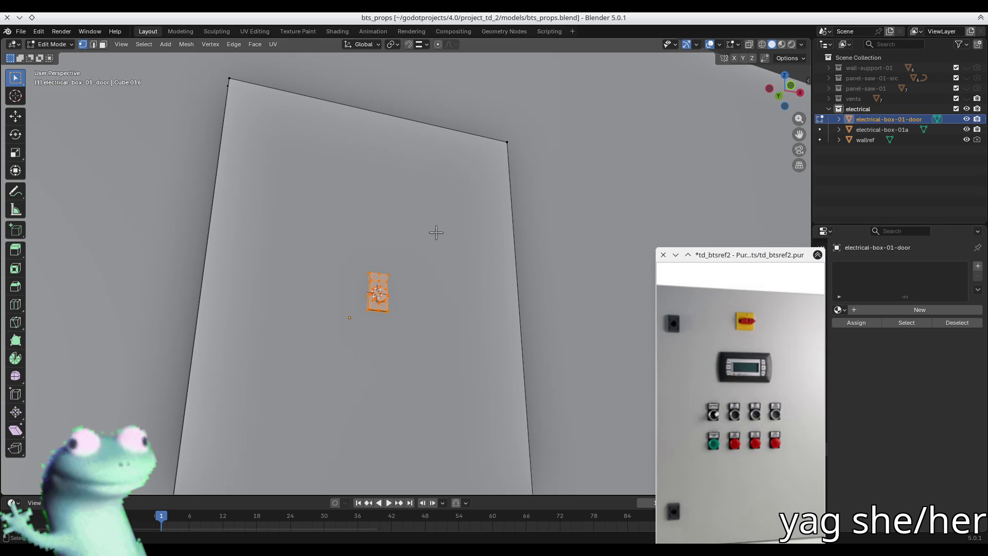
mouse_move(398, 285)
middle_mouse_down()
mouse_move(360, 264)
mouse_move(360, 300)
middle_mouse_up()
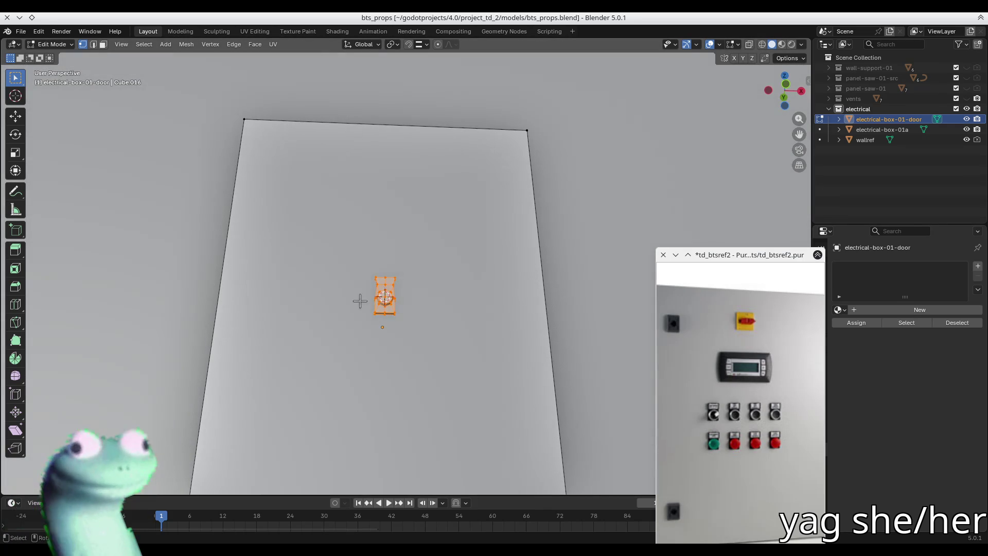
scroll(736, 379, "down", 5)
middle_click_drag(741, 389, 730, 410)
mouse_move(391, 329)
middle_mouse_down()
mouse_move(370, 349)
mouse_move(459, 375)
mouse_move(471, 359)
mouse_move(419, 320)
mouse_move(527, 337)
mouse_move(399, 331)
mouse_move(341, 351)
middle_mouse_up()
key("Tab")
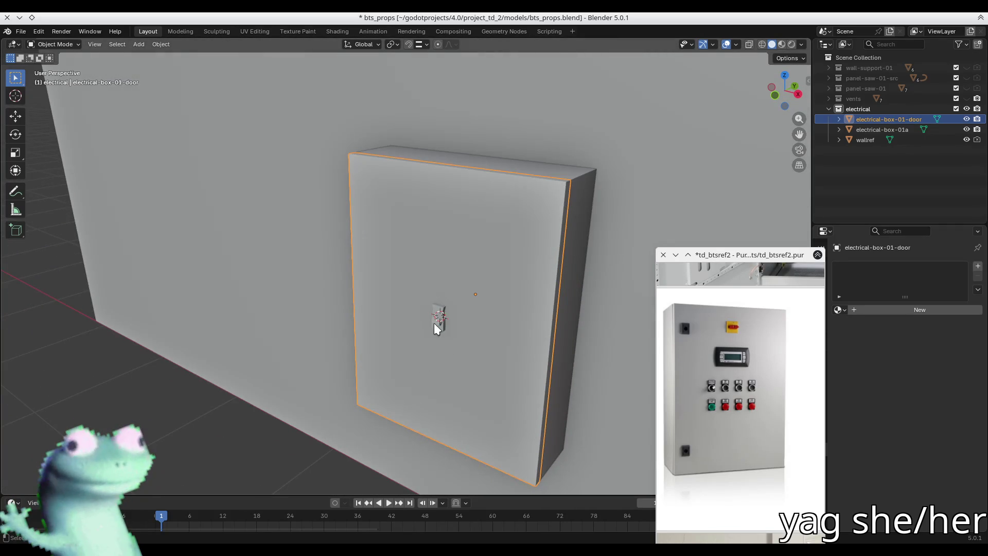
Frame the switch housing in front view and orbit around the door.
key("Tab")
key("KP_Decimal")
key("KP_1")
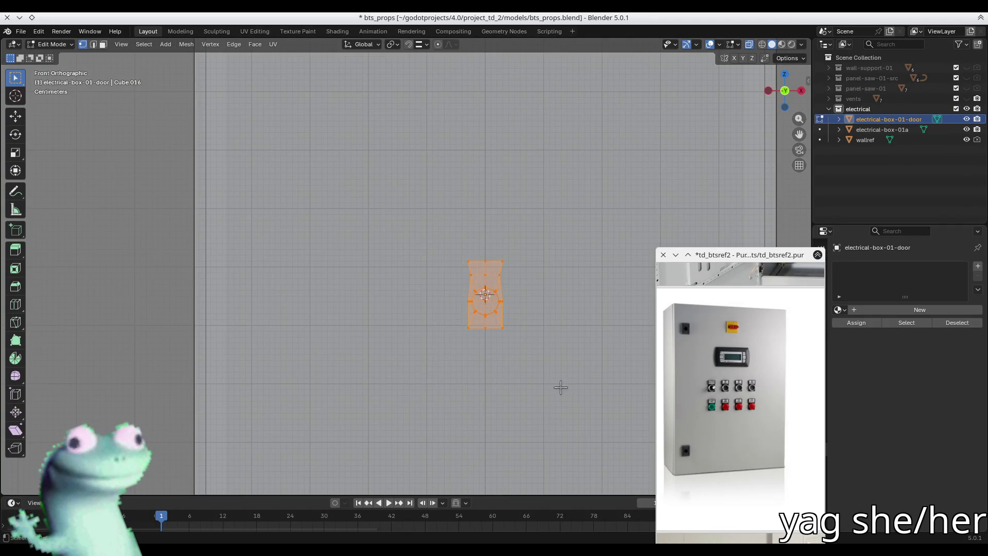
scroll(515, 329, "down", 2)
key("Tab")
key("Tab")
mouse_move(523, 335)
middle_mouse_down("shift")
mouse_move(388, 324)
mouse_move(415, 325)
mouse_move(371, 340)
mouse_move(406, 331)
middle_mouse_up("shift")
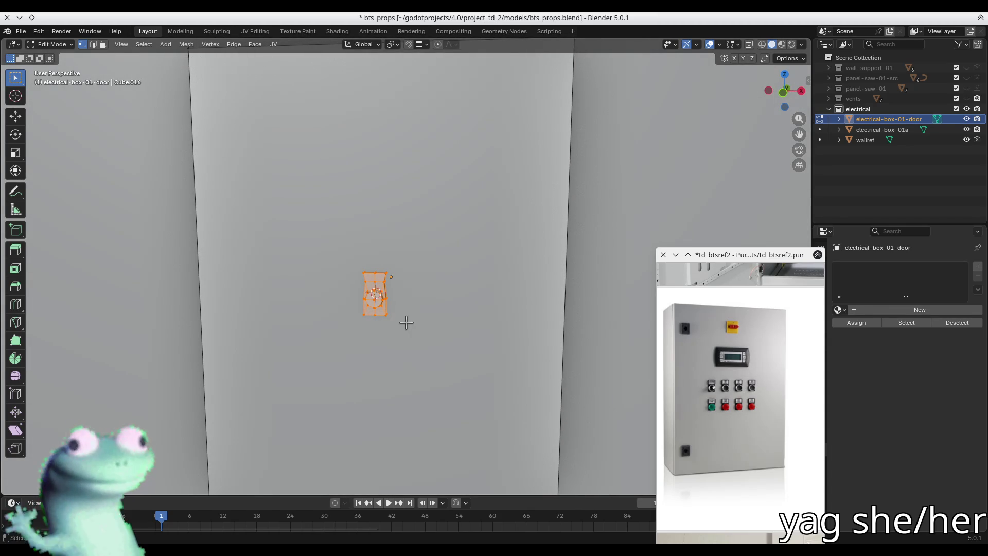
scroll(405, 320, "up", 3)
mouse_move(359, 296)
middle_mouse_down()
mouse_move(393, 293)
mouse_move(360, 305)
mouse_move(452, 282)
mouse_move(451, 273)
mouse_move(476, 298)
mouse_move(410, 260)
middle_mouse_up()
key("Tab")
key("Tab")
left_click(476, 298)
scroll(479, 300, "down", 2)
key("Tab")
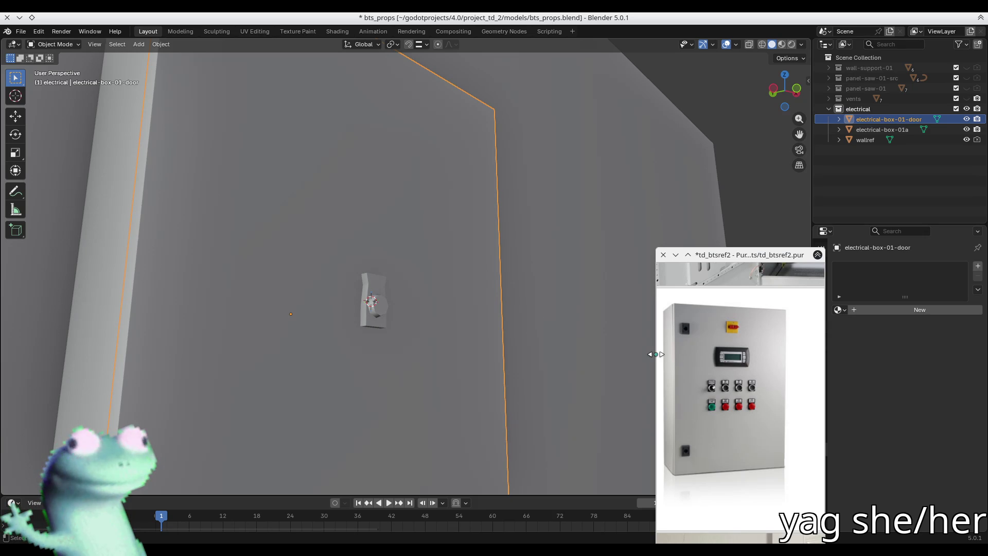
mouse_move(391, 330)
middle_mouse_down()
mouse_move(378, 323)
mouse_move(383, 344)
middle_mouse_up()
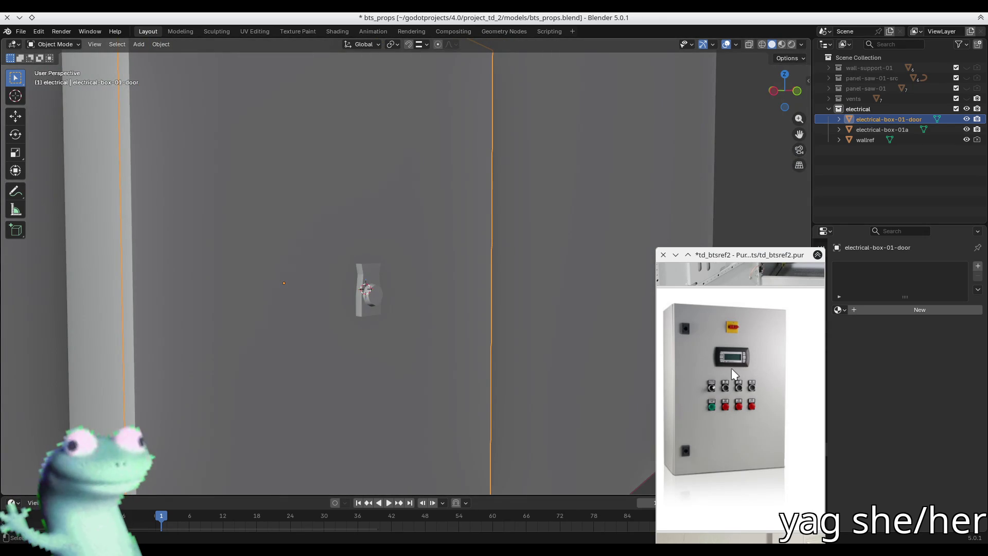
scroll(732, 370, "up", 3)
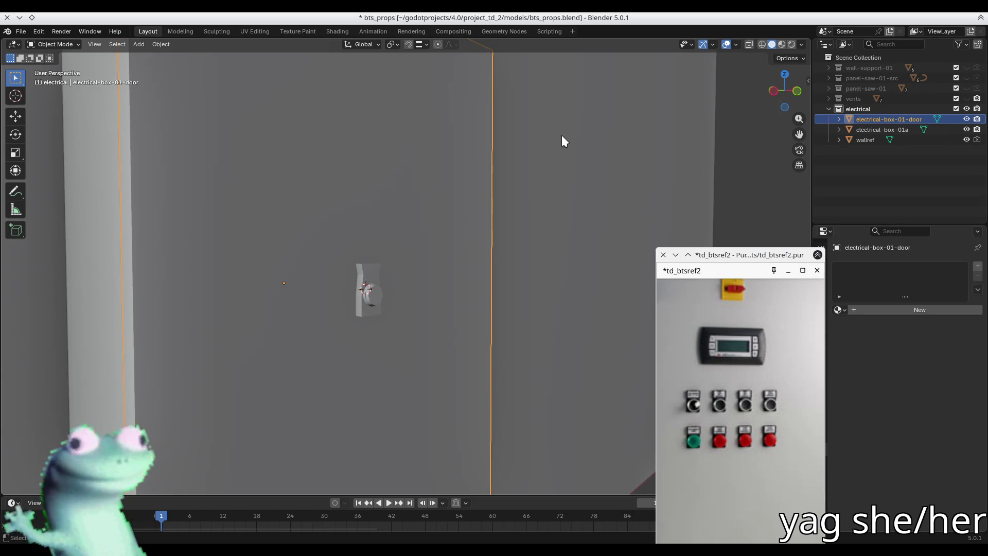
In face select mode, select three of the button's front faces.
key("Tab")
scroll(358, 292, "up", 5)
key("3")
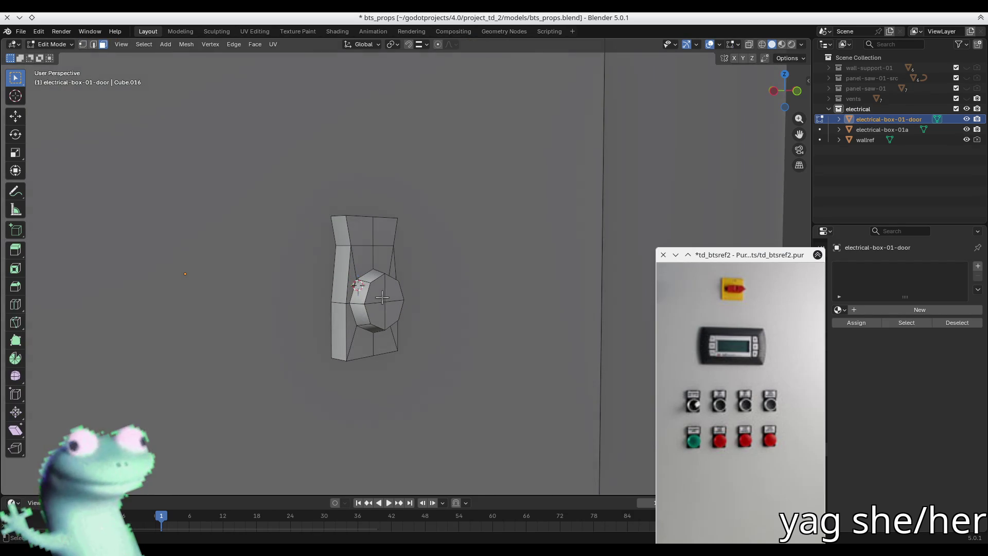
left_click(381, 315)
left_click(380, 316, "shift")
left_click(393, 291, "shift")
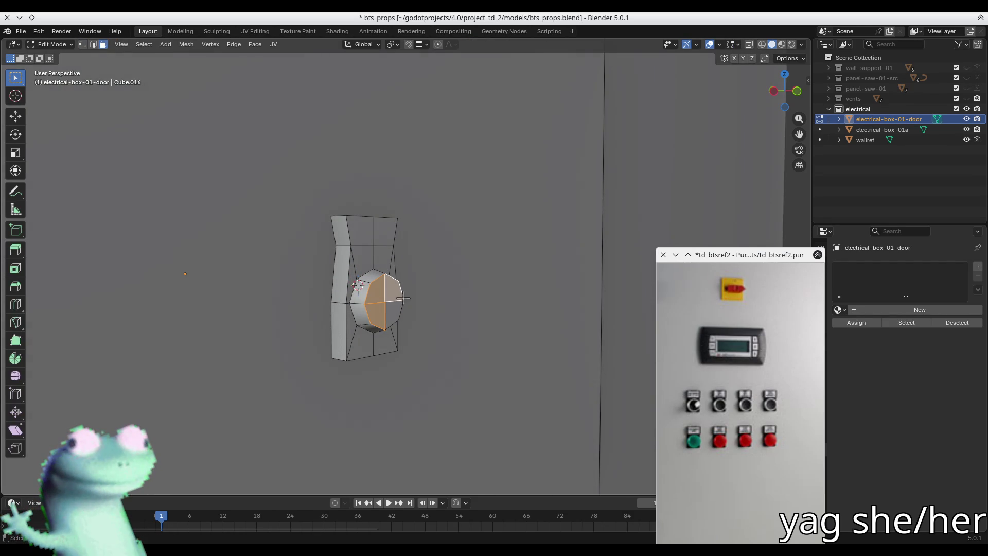
Finish selecting the button's faces and delete its side ring of faces.
left_click(399, 312, "shift")
left_click(410, 307)
left_click(371, 286, "alt")
key("x")
left_click(386, 286)
Select the edge loop around the hole and move it along Y.
key("2")
left_click(384, 288, "alt")
middle_click_drag(384, 288, 383, 293)
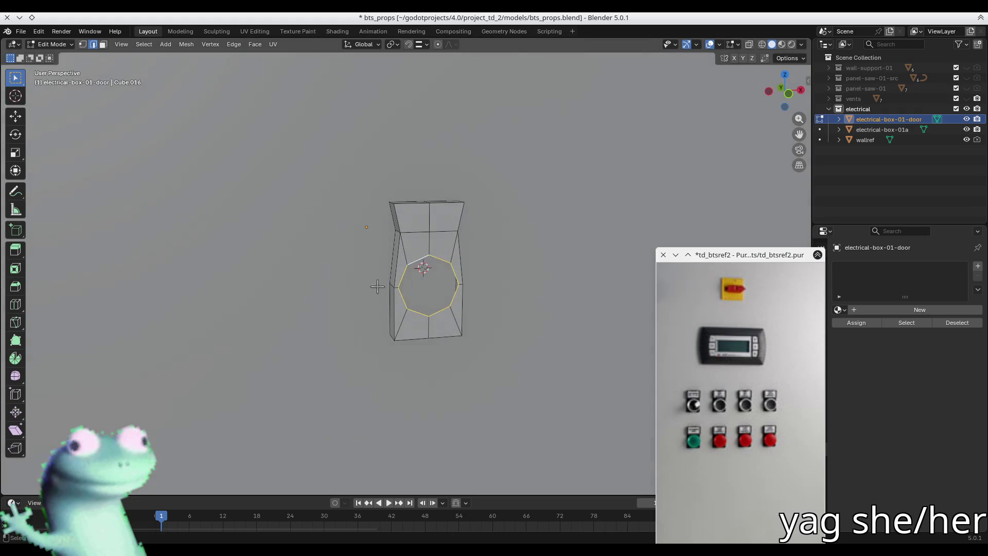
key("g")
key("z")
key("y")
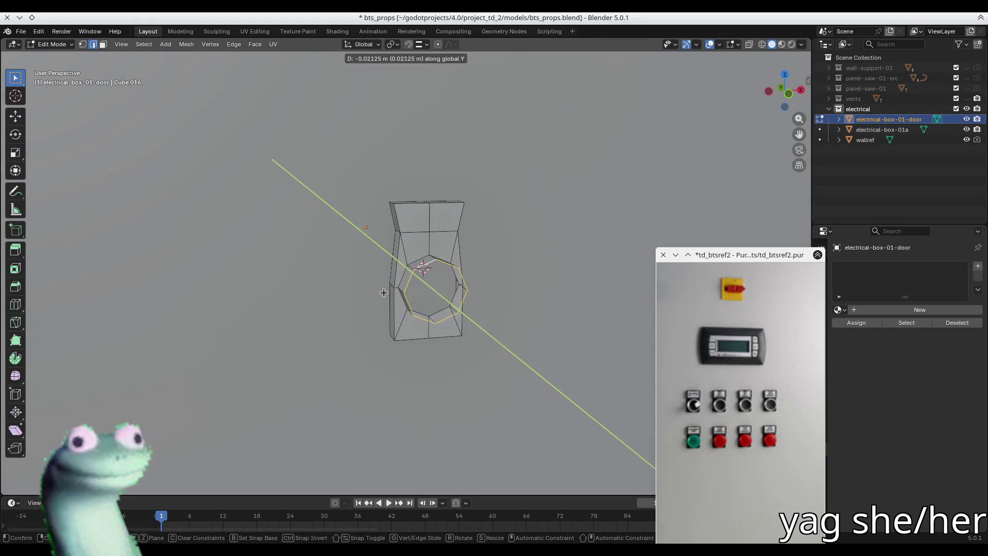
left_click(384, 293)
Fill the octagonal hole with a face and move that face along Y.
key("f")
middle_click_drag(530, 310, 417, 296)
scroll(434, 304, "up", 3)
key("g")
key("y")
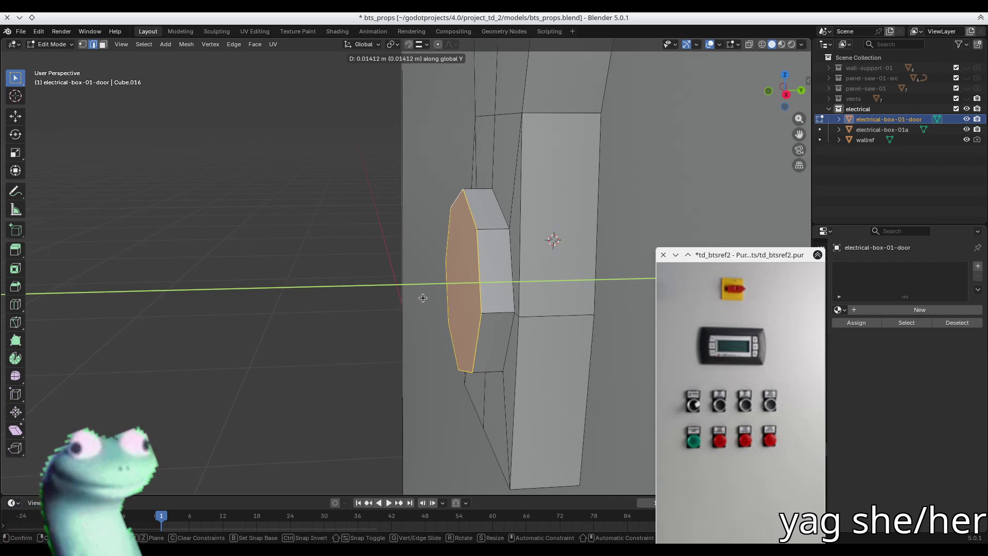
left_click(424, 295)
Inset the octagon face with a thin rim and extrude the inner face outward.
key("i")
left_click(544, 327)
key("e")
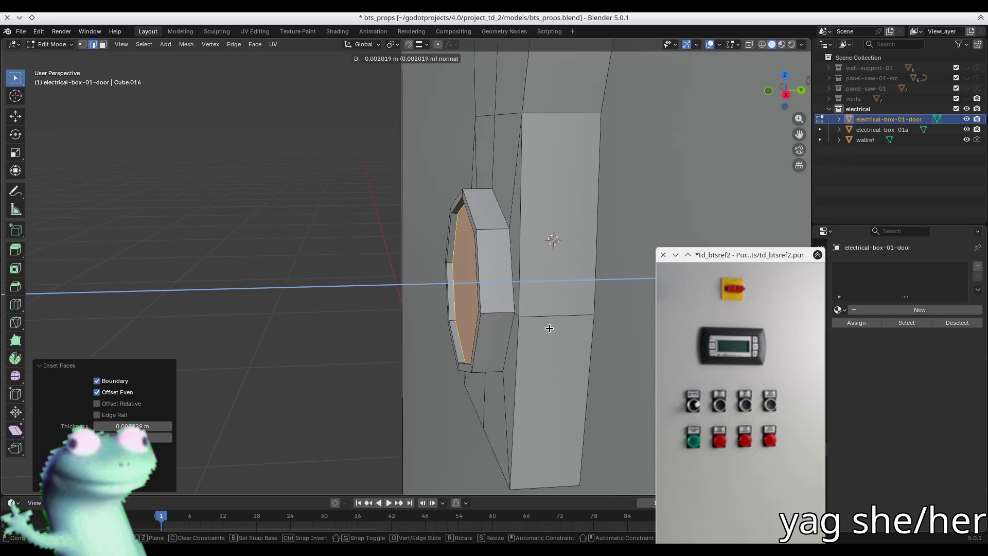
left_click(549, 328)
mouse_move(549, 328)
middle_mouse_down()
mouse_move(499, 230)
mouse_move(585, 239)
mouse_move(450, 235)
mouse_move(493, 254)
mouse_move(543, 211)
middle_mouse_up()
key("Tab")
key("Tab")
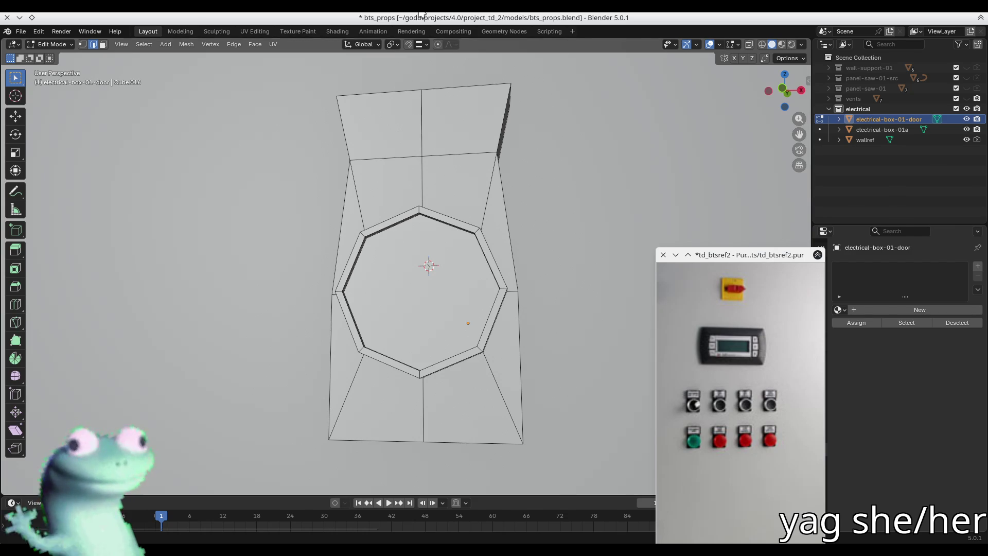
key("alt+Tab")
Select the full 00:04:25 track title in the Acyan Live @ Exchange LA tracklist.
scroll(306, 194, "up", 3)
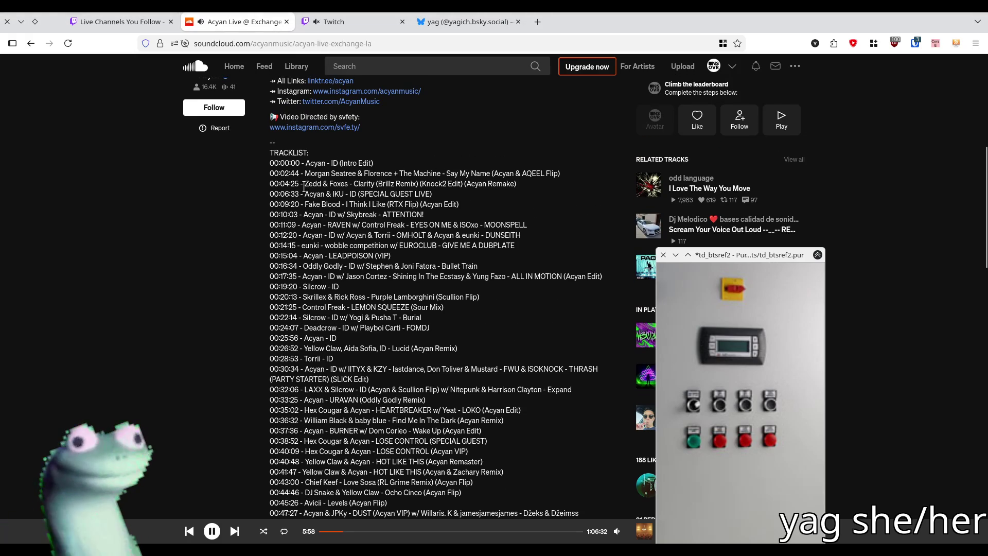
left_click_drag(314, 187, 394, 185)
double_click(387, 184)
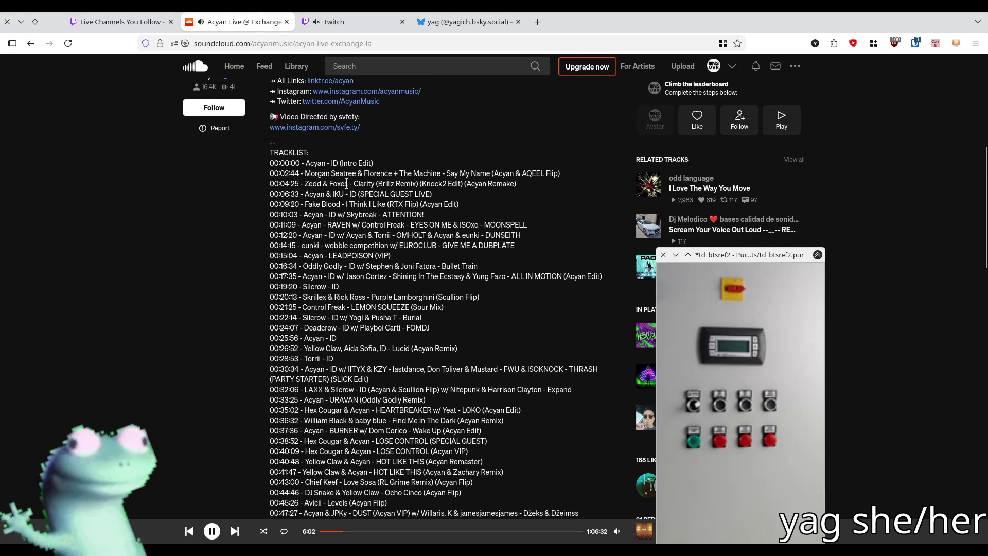
left_click_drag(305, 185, 560, 189)
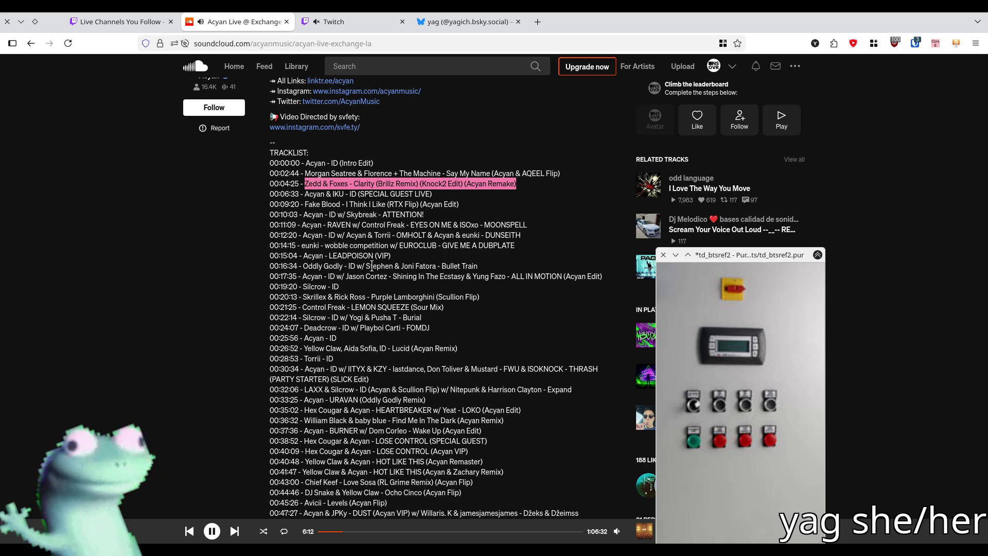
key("alt+Tab")
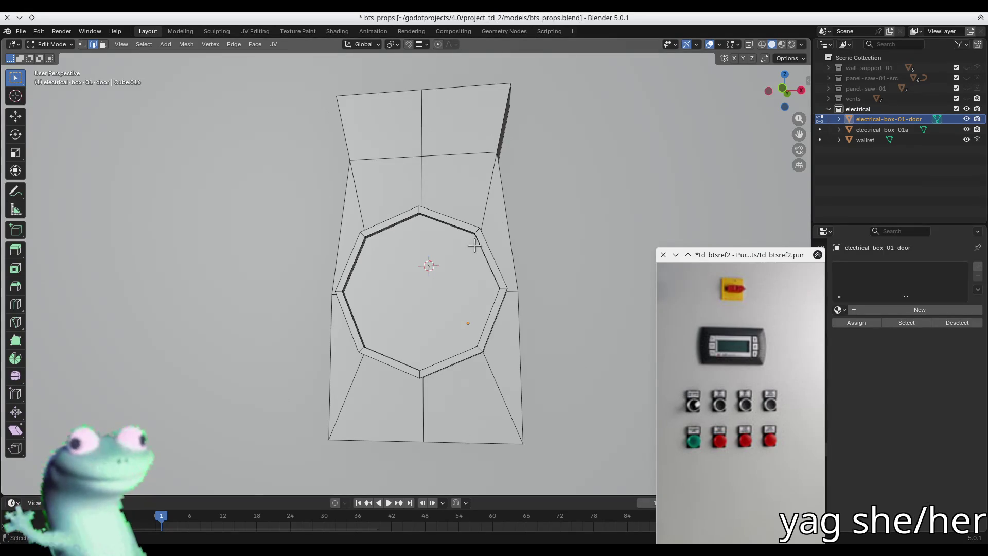
Extrude the octagon button face outward and scale the new face down slightly.
mouse_move(471, 245)
middle_mouse_down()
mouse_move(443, 243)
mouse_move(472, 227)
mouse_move(418, 282)
mouse_move(452, 276)
middle_mouse_up()
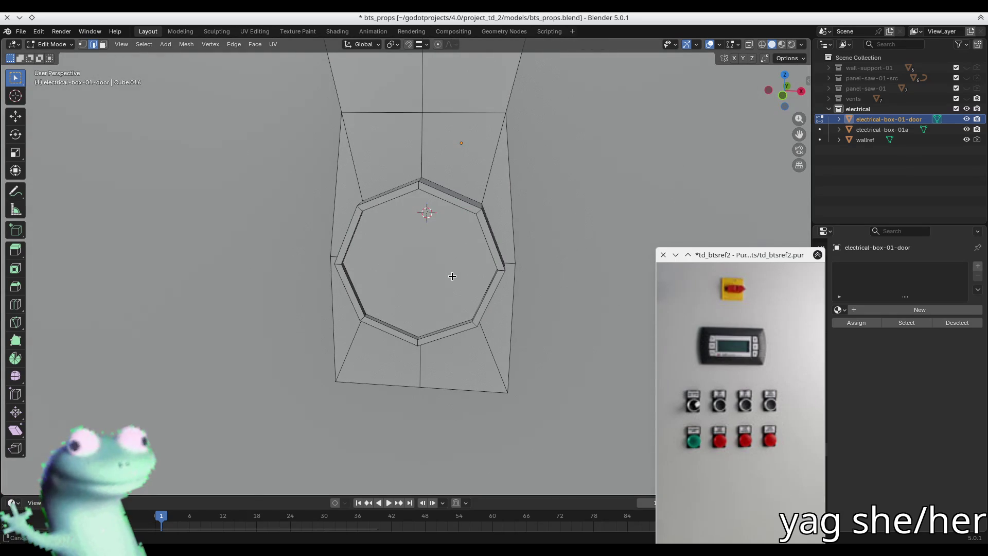
middle_click_drag(453, 277, 441, 269)
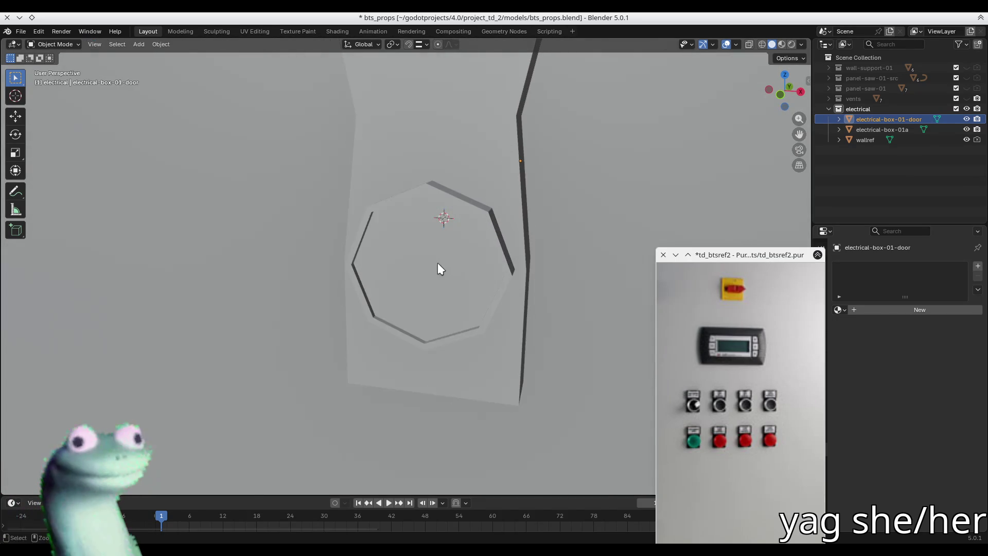
left_click(438, 264, "ctrl")
mouse_move(439, 264)
middle_mouse_down()
mouse_move(455, 238)
mouse_move(403, 236)
middle_mouse_up()
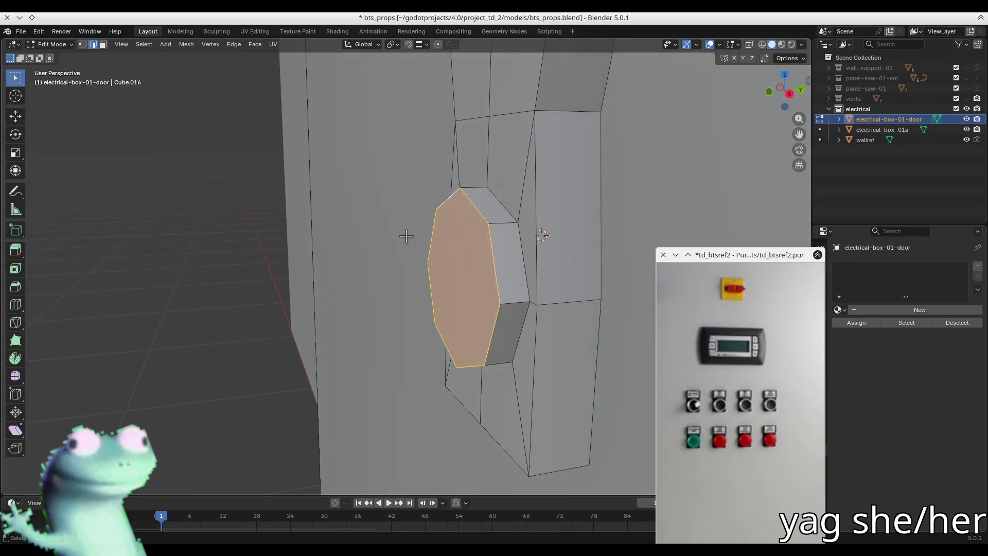
key("e")
left_click(402, 245)
key("s")
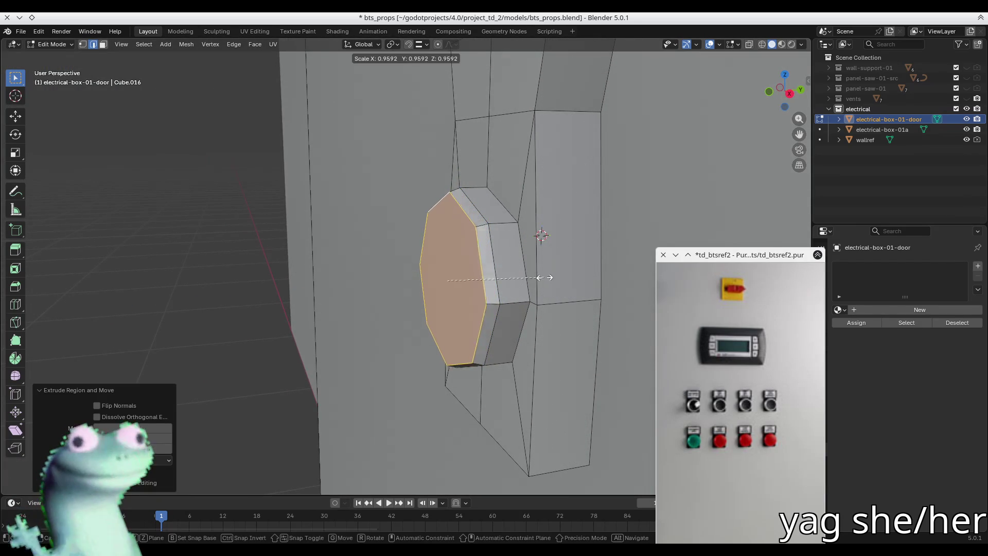
left_click(525, 277)
Apply Shade Smooth to the octagon ring faces of the button.
middle_click_drag(525, 277, 496, 227)
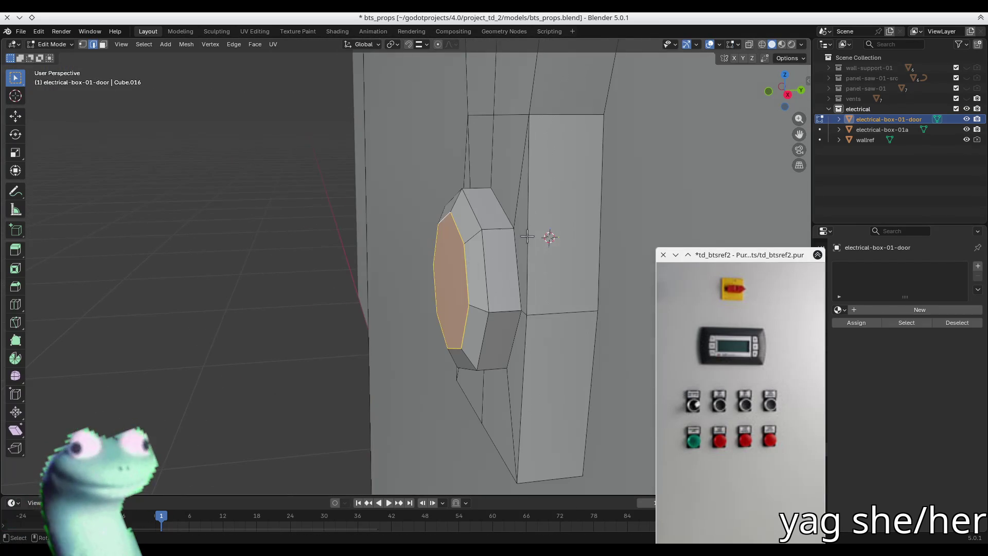
left_click(495, 227)
right_click(499, 227)
key("Tab")
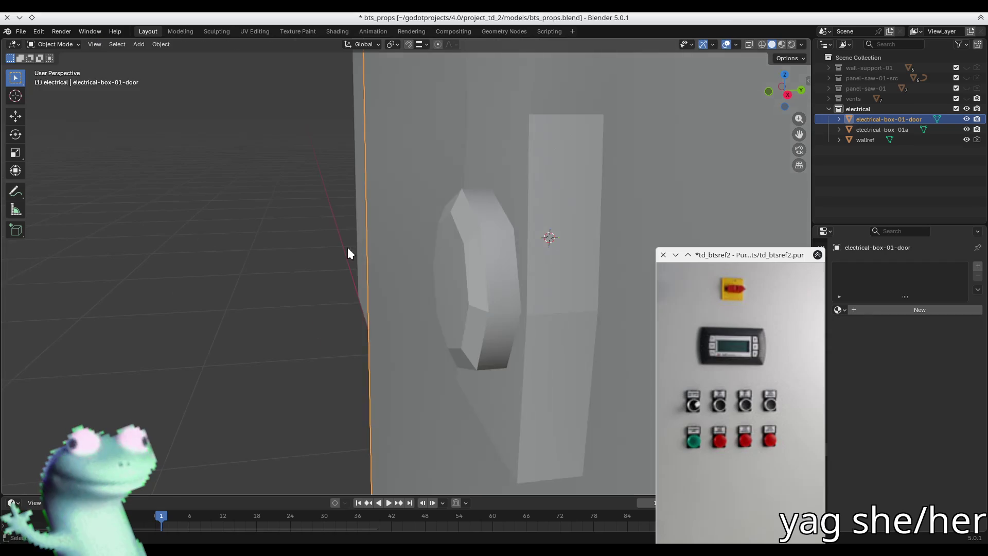
middle_click_drag(348, 247, 389, 261)
key("Tab")
left_click(486, 233, "alt")
right_click(487, 232)
left_click(486, 232)
Inspect the smoothing in object mode, re-shade the octagon ring, and return to object mode.
key("Tab")
mouse_move(487, 233)
middle_mouse_down()
mouse_move(409, 263)
mouse_move(536, 237)
mouse_move(485, 298)
mouse_move(547, 248)
mouse_move(547, 258)
mouse_move(401, 256)
mouse_move(412, 260)
middle_mouse_up()
key("Tab")
left_click(435, 261)
right_click(442, 259)
left_click(443, 258)
key("Tab")
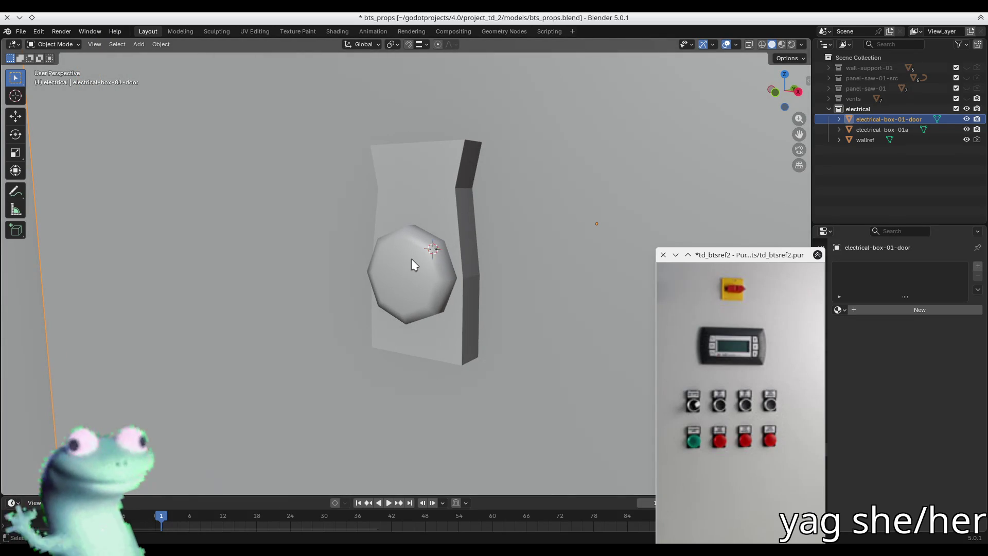
Dissolve the octagon button faces using its boundary edge loop.
mouse_move(412, 260)
middle_mouse_down()
mouse_move(448, 209)
mouse_move(472, 202)
mouse_move(379, 239)
middle_mouse_up()
key("Tab")
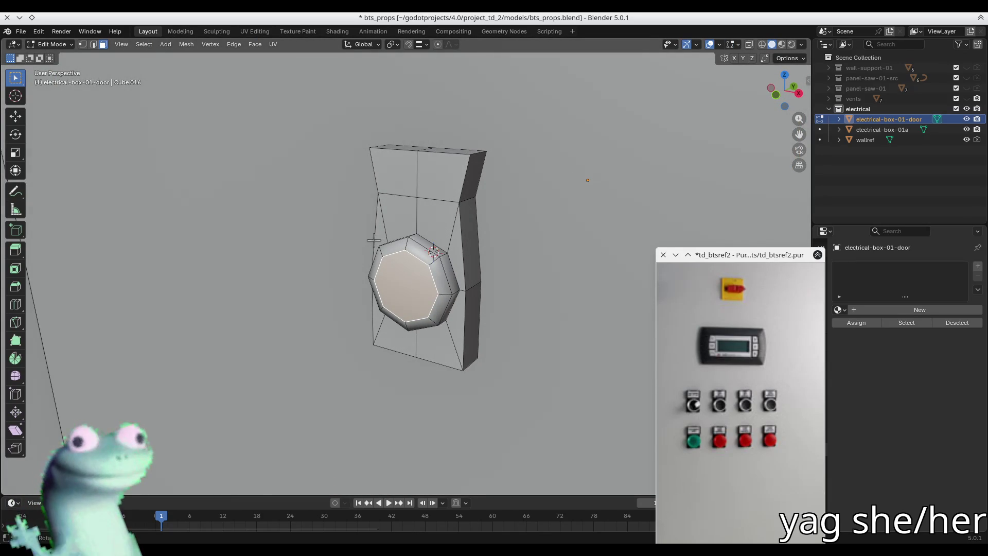
middle_click_drag(400, 256, 429, 261)
left_click(430, 260)
key("ctrl+l")
key("alt+a")
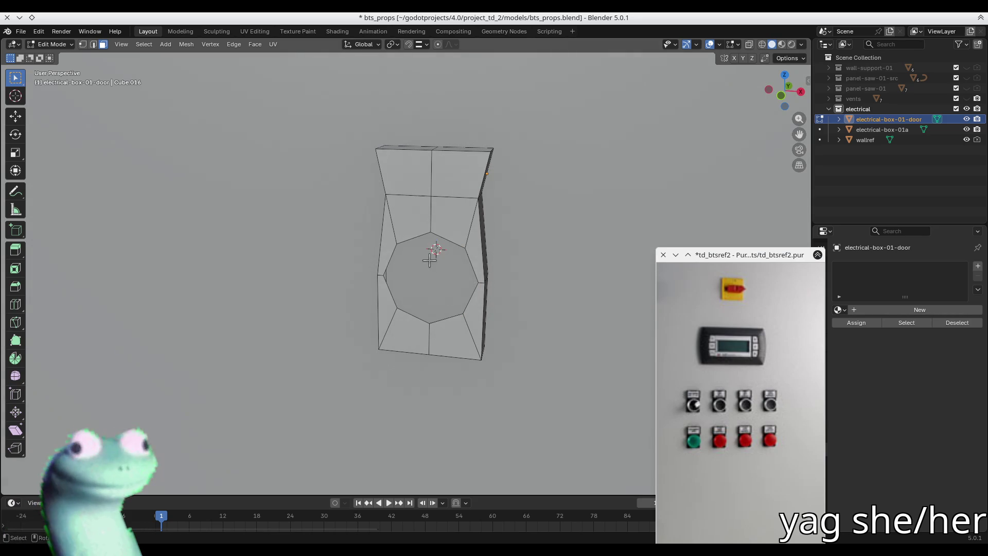
key("2")
left_click(412, 240, "alt")
key("x")
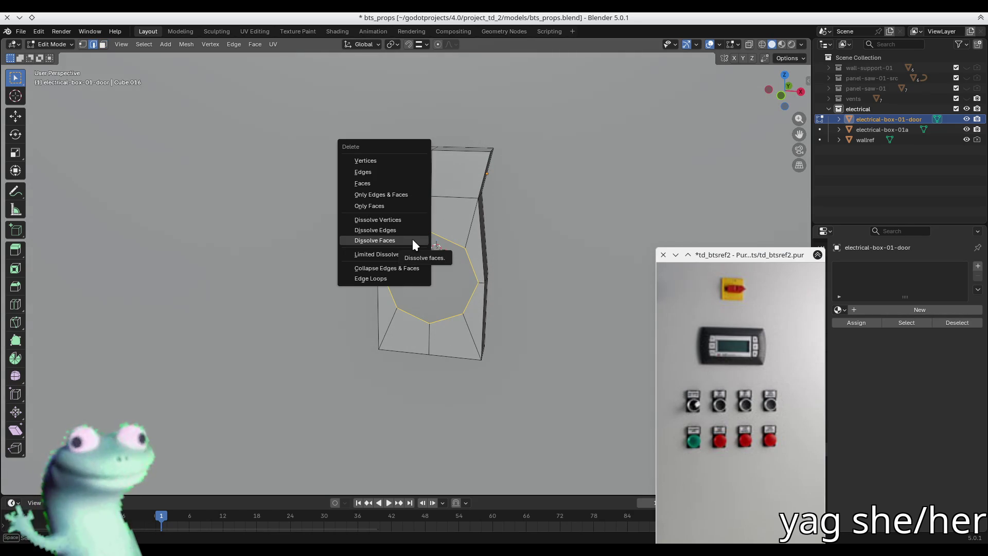
left_click(412, 236)
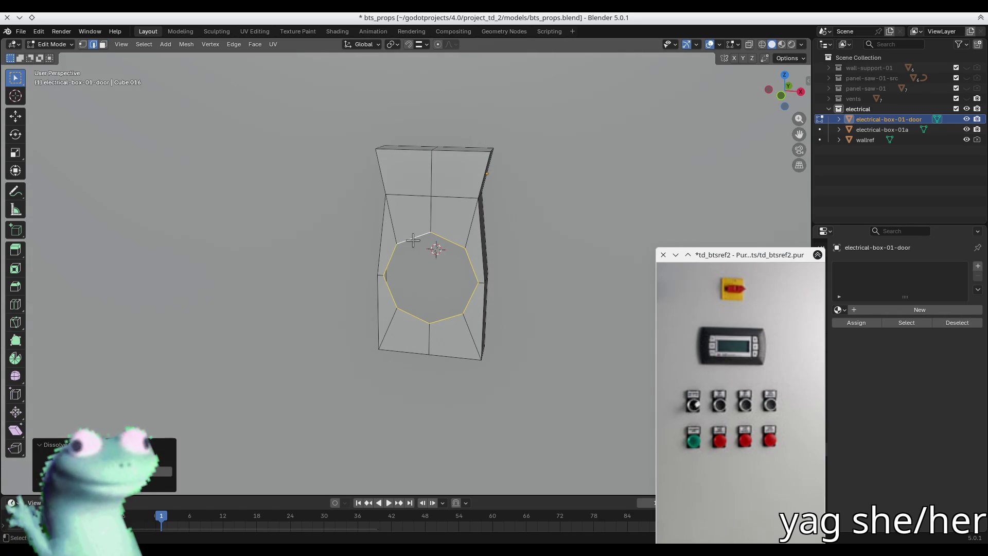
Grow the selection and dissolve the edges surrounding the octagon hole.
middle_click_drag(412, 239, 464, 229)
key("ctrl+KP_Add")
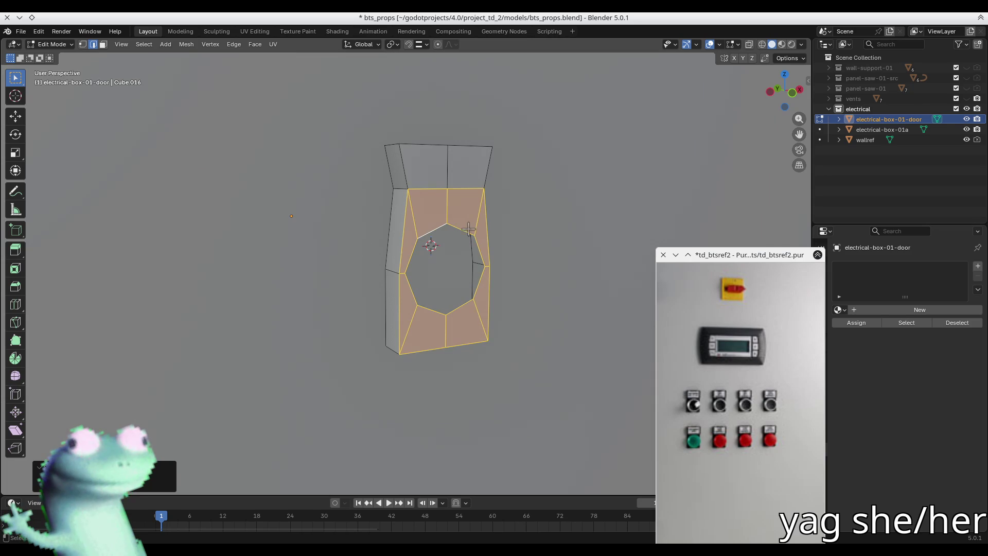
key("x")
left_click(468, 229)
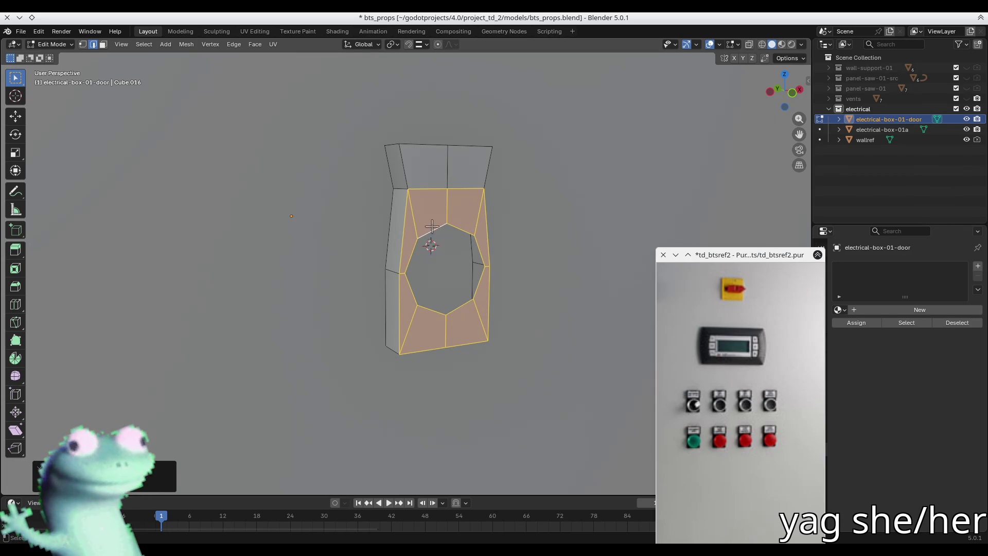
Select four upper front faces and merge them into one face.
key("alt+a")
key("3")
left_click(412, 232)
left_click(428, 208, "shift")
left_click(475, 214, "shift")
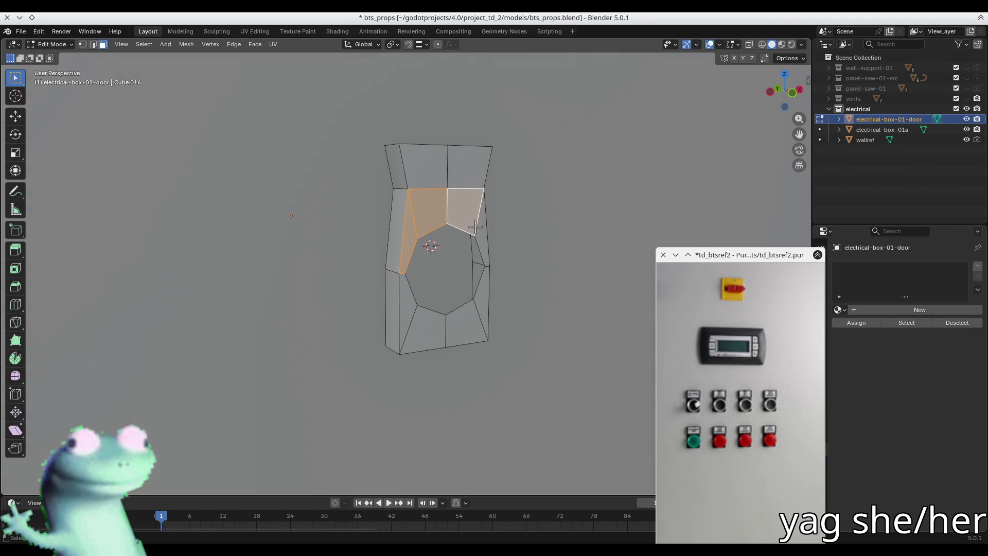
left_click(479, 237, "shift")
key("x")
left_click(474, 248)
Delete the merged upper face and the three lower front faces.
mouse_move(474, 248)
middle_mouse_down()
mouse_move(403, 248)
mouse_move(383, 261)
middle_mouse_up()
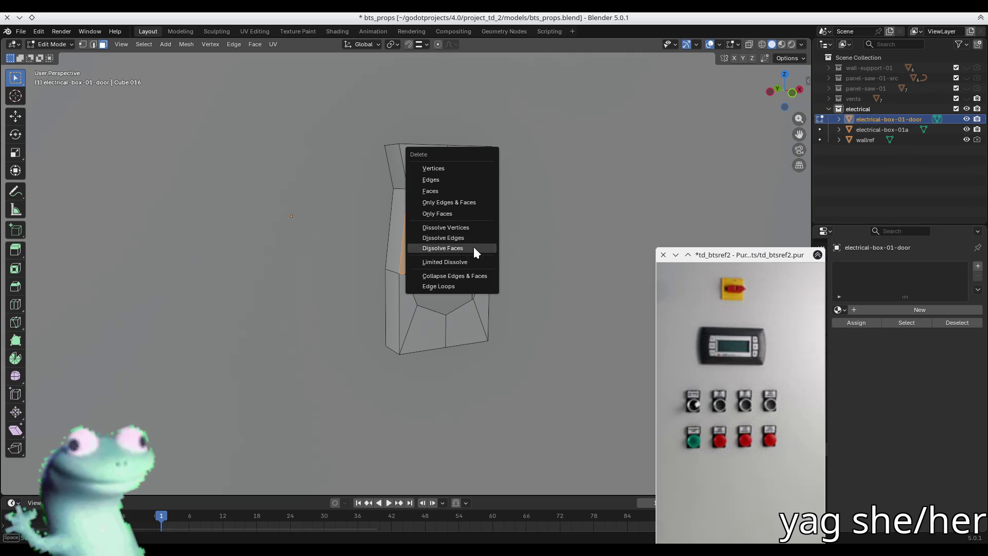
key("x")
key("f")
left_click(380, 301, "shift")
left_click(402, 330, "shift")
left_click(440, 335, "shift")
key("x")
key("f")
Select the middle horizontal edge via its two end vertices.
key("1")
left_click(471, 279)
left_click(373, 271, "shift")
key("2")
left_click(397, 272)
middle_click_drag(416, 214, 441, 220)
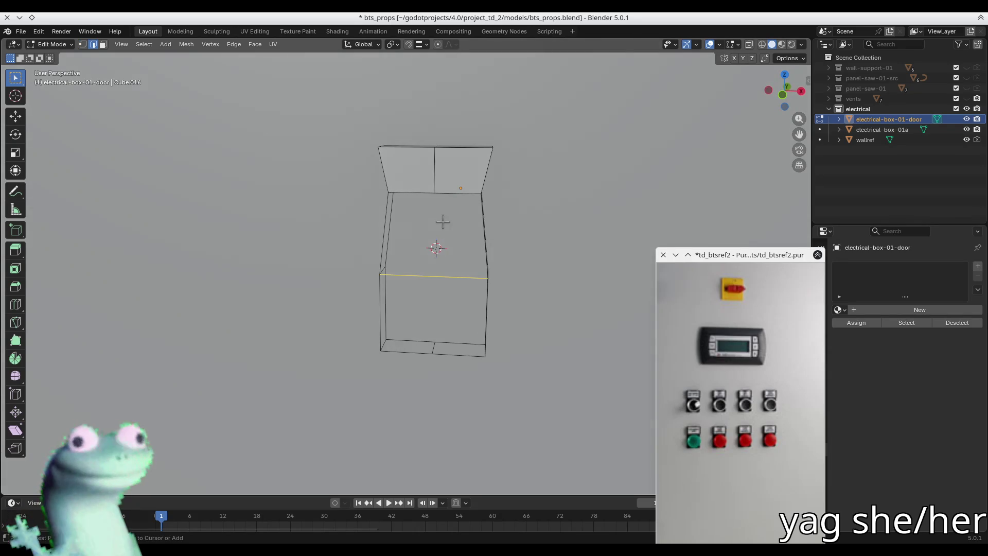
Dissolve the middle edge, then try extruding the top-middle vertex and undo it.
key("ctrl+x")
key("1")
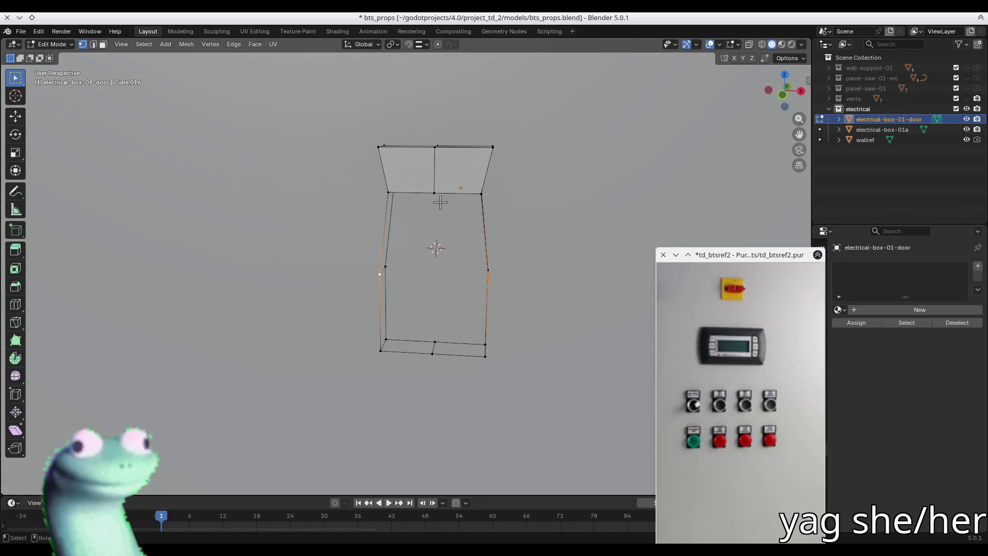
key("g")
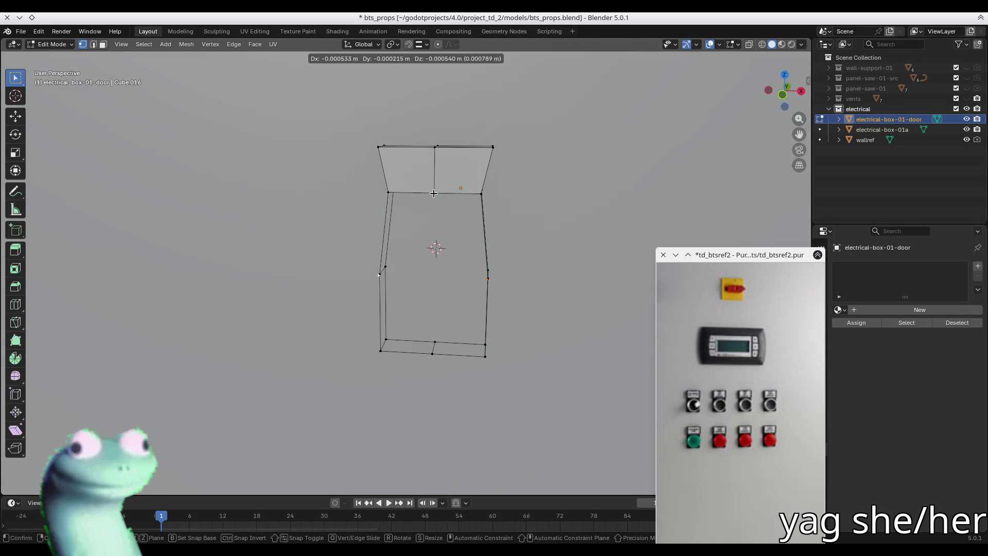
right_click(434, 193)
left_click(435, 193)
mouse_move(435, 193)
middle_mouse_down()
mouse_move(386, 272)
mouse_move(441, 286)
middle_mouse_up()
key("e")
left_click(374, 275)
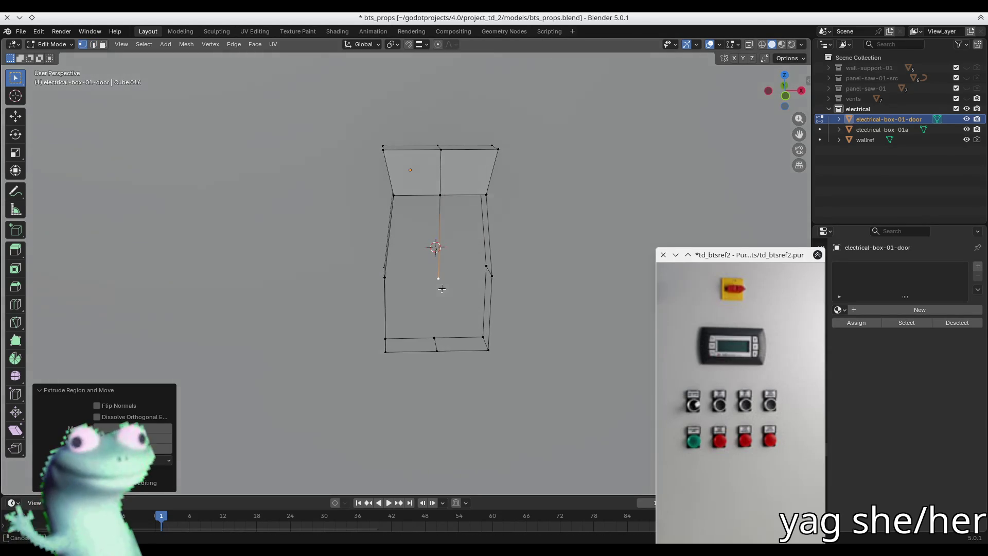
key("ctrl+z")
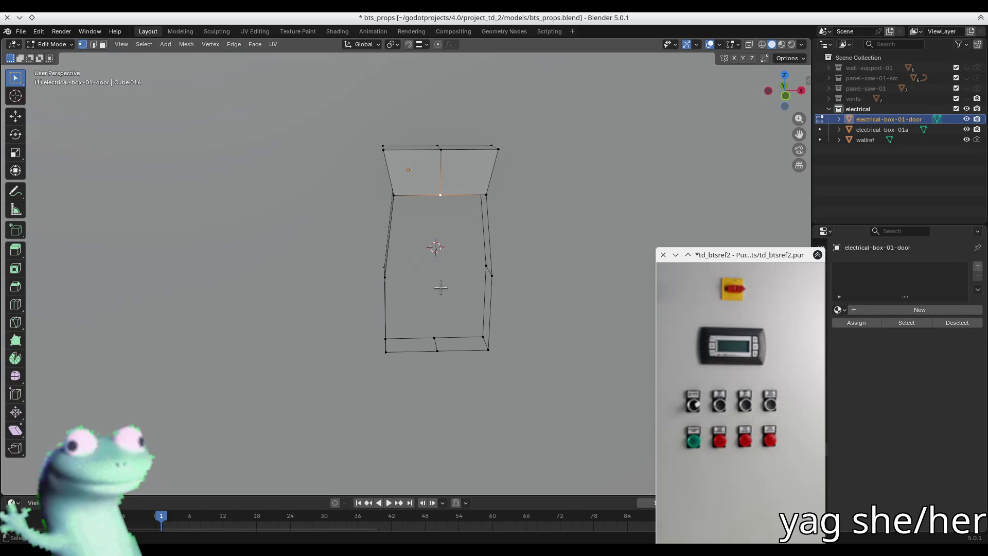
Move the selected vertex vertically along Z.
right_click(441, 287)
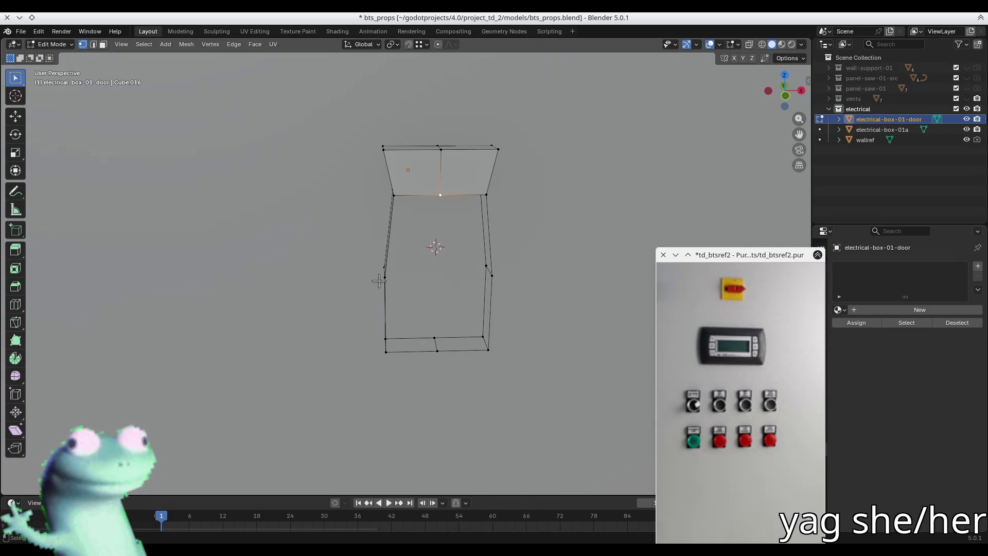
middle_click_drag(379, 279, 348, 282)
key("g")
key("z")
key("Escape")
key("g")
key("z")
left_click(373, 274)
Select the horizontal edge loop on the box, undoing stray selections.
left_click(417, 287, "shift")
key("2")
left_click(441, 290)
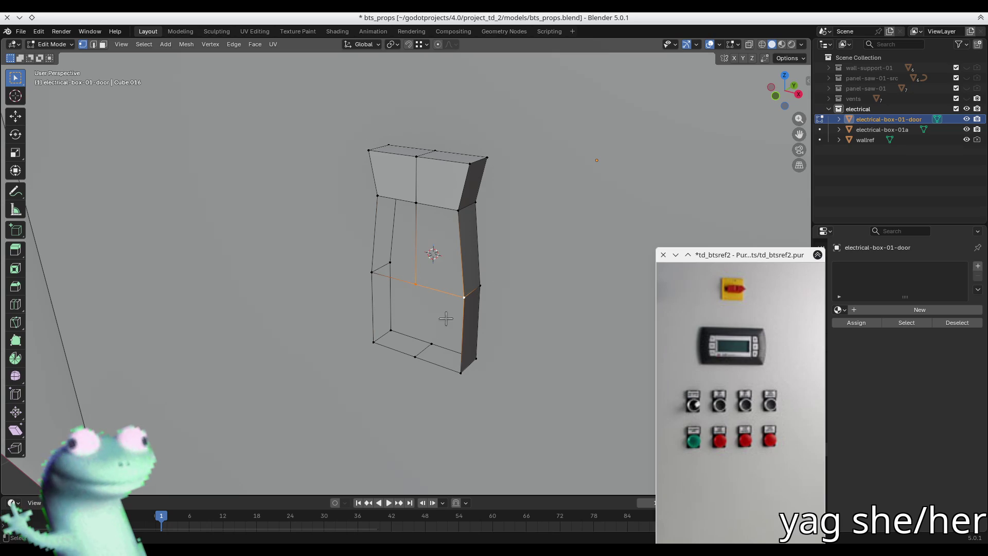
key("ctrl+z")
key("ctrl+z")
key("ctrl+z")
left_click(430, 360)
key("ctrl+z")
key("ctrl+z")
key("ctrl+z")
mouse_move(425, 278)
middle_mouse_down()
mouse_move(420, 236)
mouse_move(371, 279)
mouse_move(397, 277)
middle_mouse_up()
right_click(398, 277)
left_click(397, 277)
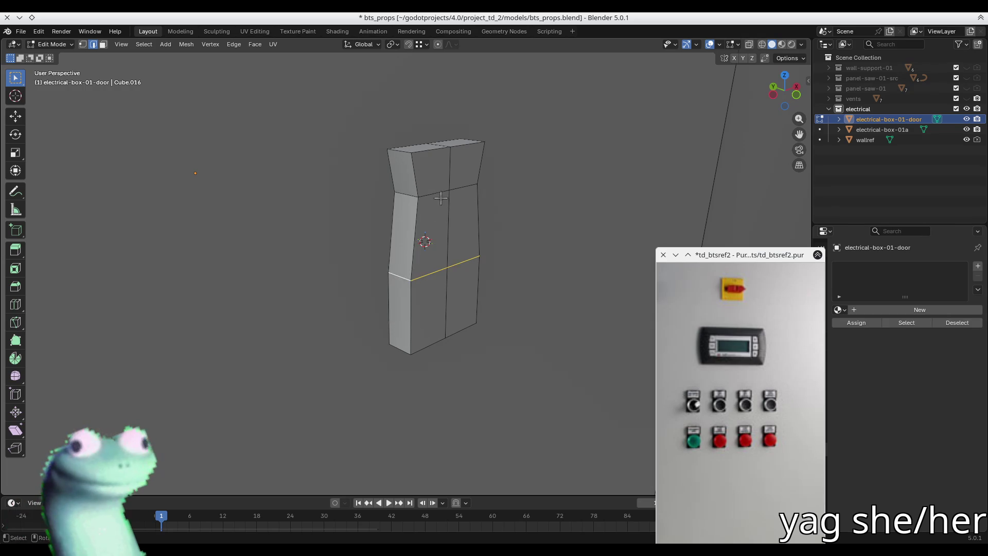
In see-through view, shift the edge loop and angled side edge along X to straighten the side.
key("alt+z")
key("alt+z")
mouse_move(395, 194)
middle_mouse_down()
mouse_move(396, 177)
mouse_move(352, 172)
mouse_move(376, 193)
middle_mouse_up()
key("g")
key("y")
key("x")
key("Return")
left_click(440, 197)
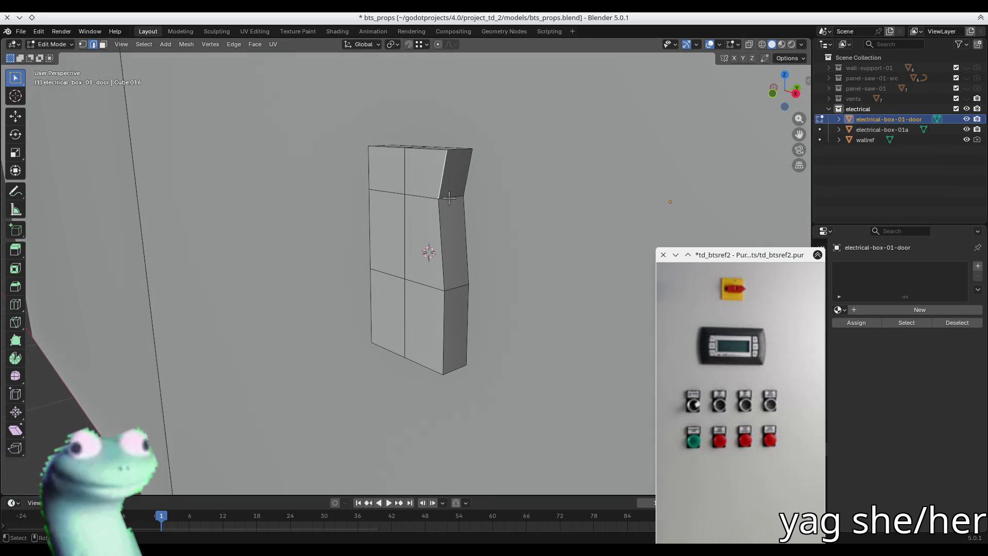
left_click(449, 196)
key("g")
key("x")
key("Return")
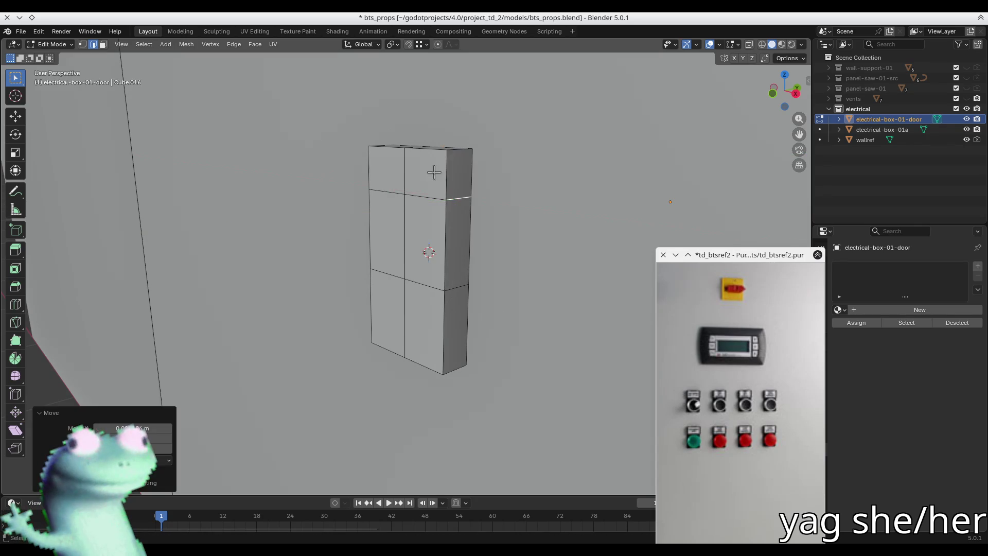
Select the middle horizontal edge loop and collapse it.
middle_click_drag(438, 221, 428, 258)
key("3")
left_click(407, 271)
key("2")
left_click(438, 284)
key("x")
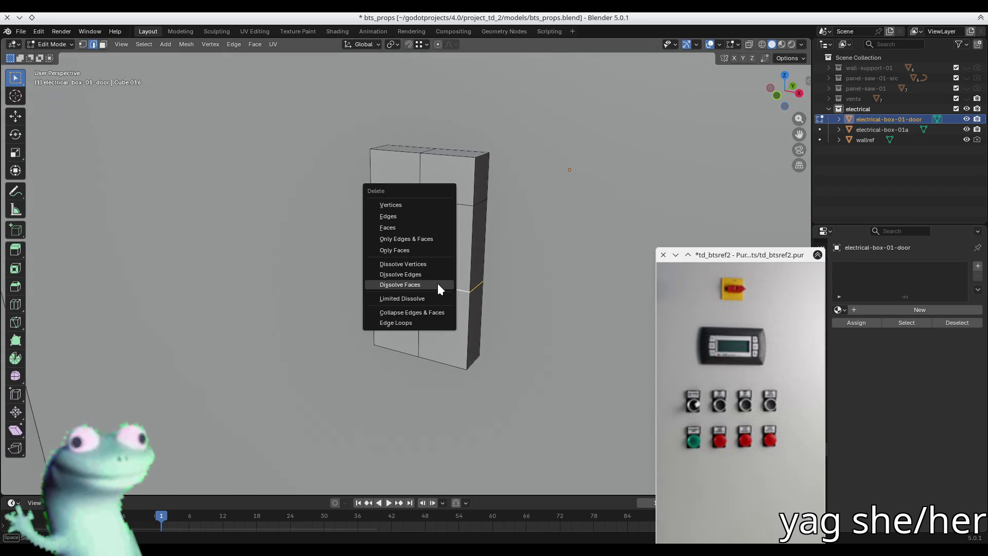
left_click(425, 315)
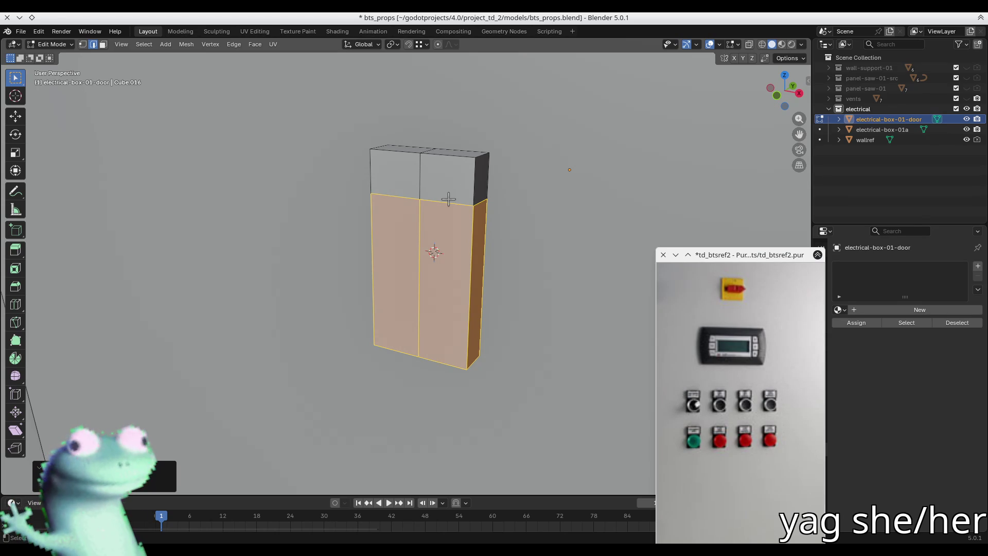
mouse_move(541, 281)
middle_mouse_down()
mouse_move(417, 260)
mouse_move(364, 271)
mouse_move(401, 256)
mouse_move(375, 267)
mouse_move(368, 313)
mouse_move(418, 257)
mouse_move(419, 276)
middle_mouse_up()
Turn off X-ray and add a centred horizontal loop cut plus two more across the lower section.
key("alt+z")
key("ctrl+r")
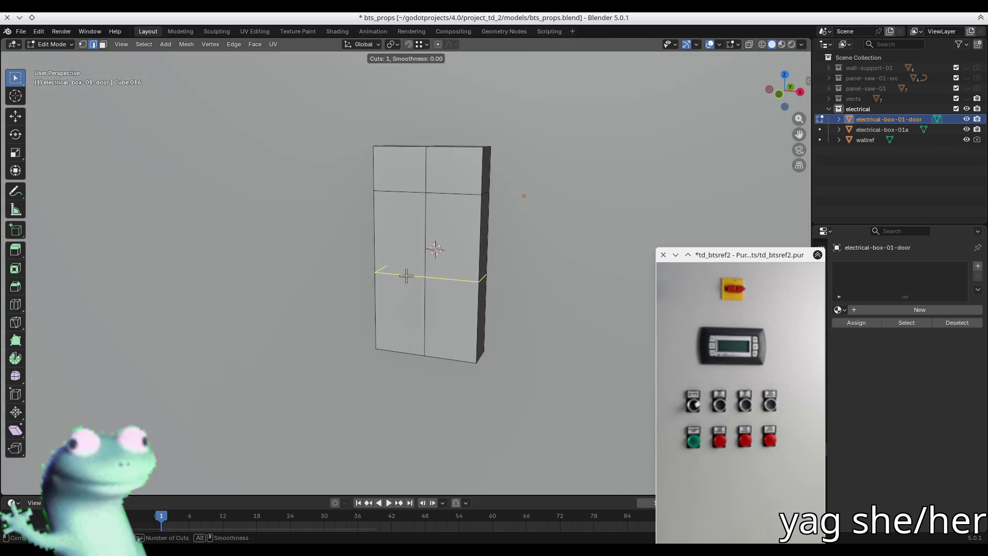
left_click(400, 273)
right_click(400, 273)
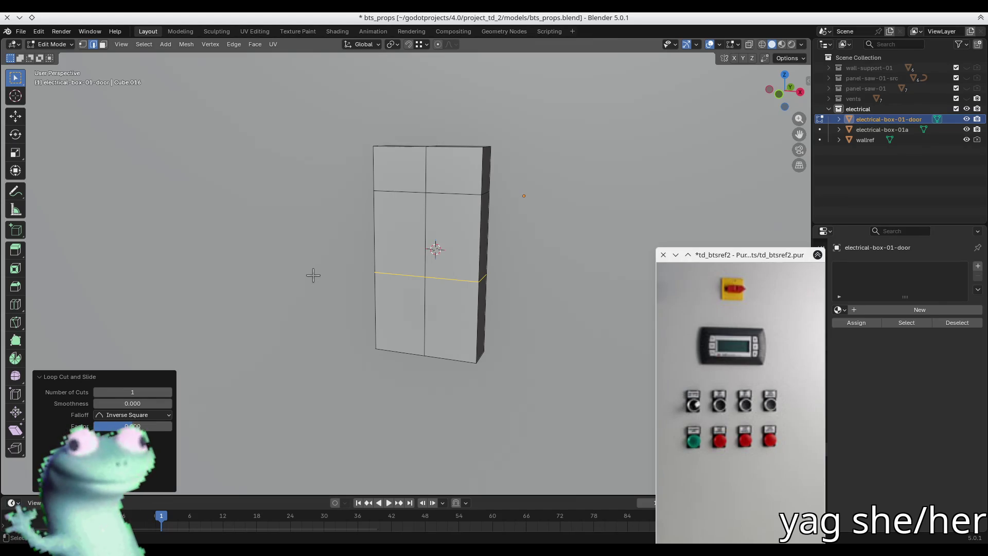
key("ctrl+r")
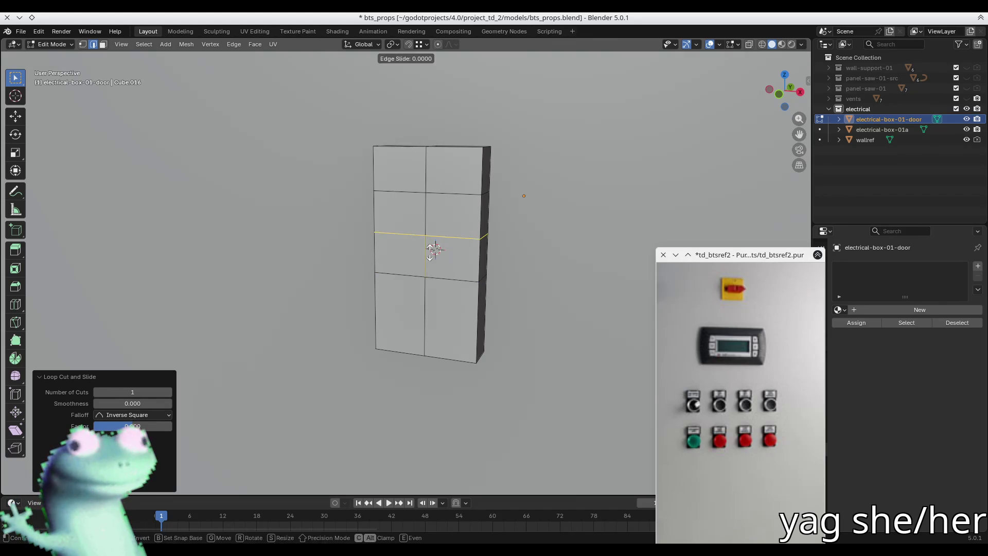
key("Escape")
key("ctrl+r")
scroll(432, 251, "up", 1)
scroll(432, 251, "up", 1)
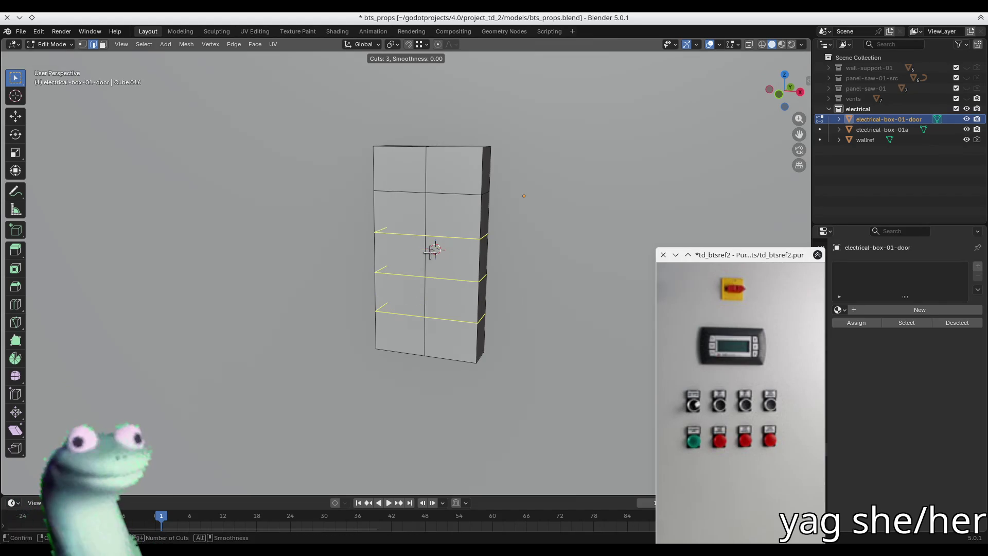
scroll(432, 251, "down", 1)
left_click(432, 251)
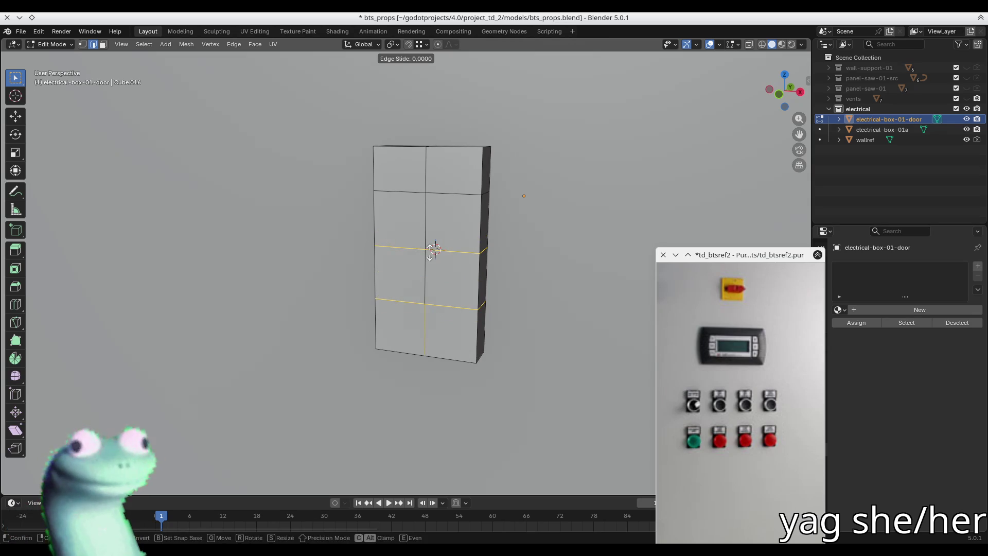
left_click(432, 251)
Add two vertical loop cuts down the door and select a face in the left column.
key("ctrl+r")
left_click(408, 149)
key("ctrl+r")
left_click(463, 146)
key("3")
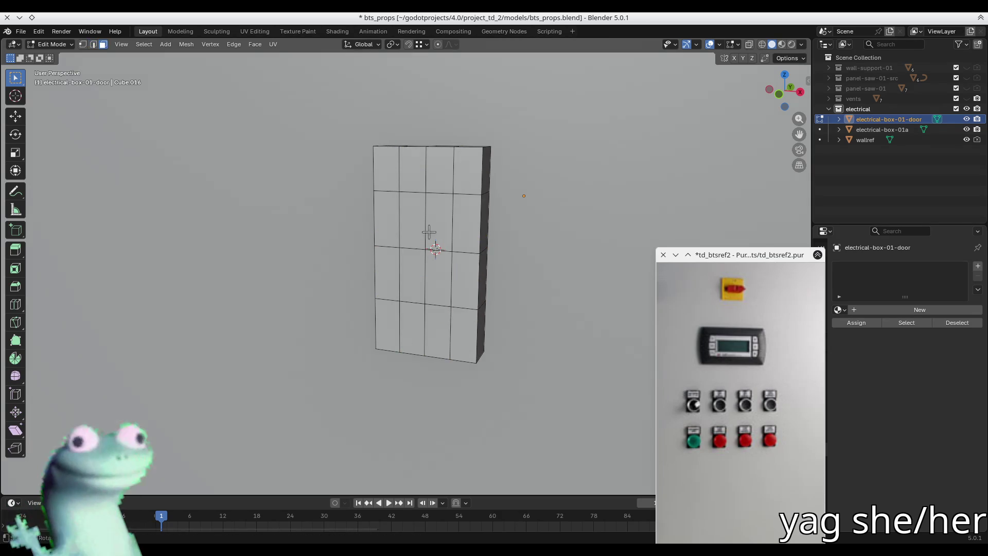
left_click(396, 238, "shift")
key("KP_1")
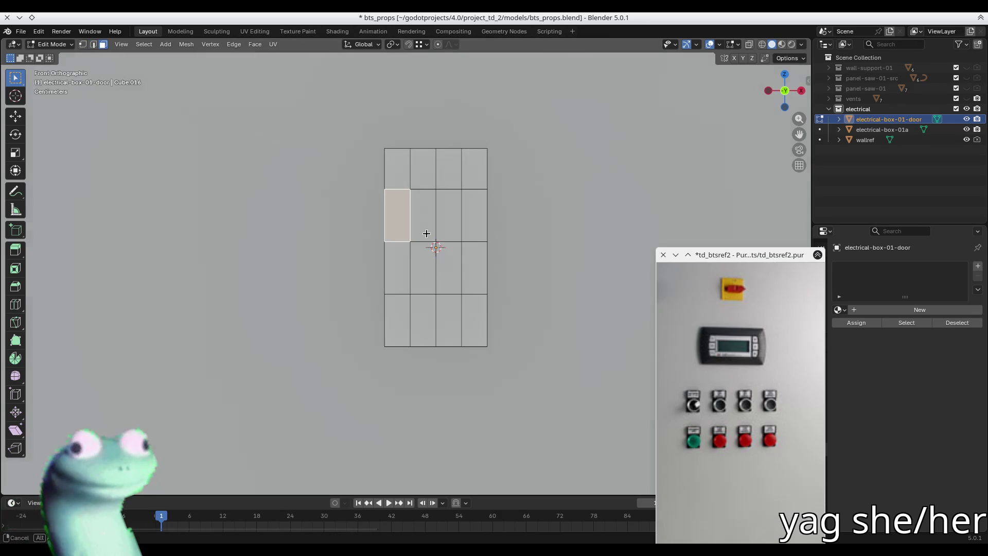
Inset the lower three rows of faces as one region, toggling Boundary and Individual.
mouse_move(403, 232)
left_mouse_down("shift")
mouse_move(470, 329)
mouse_move(529, 337)
left_mouse_up("shift")
key("i")
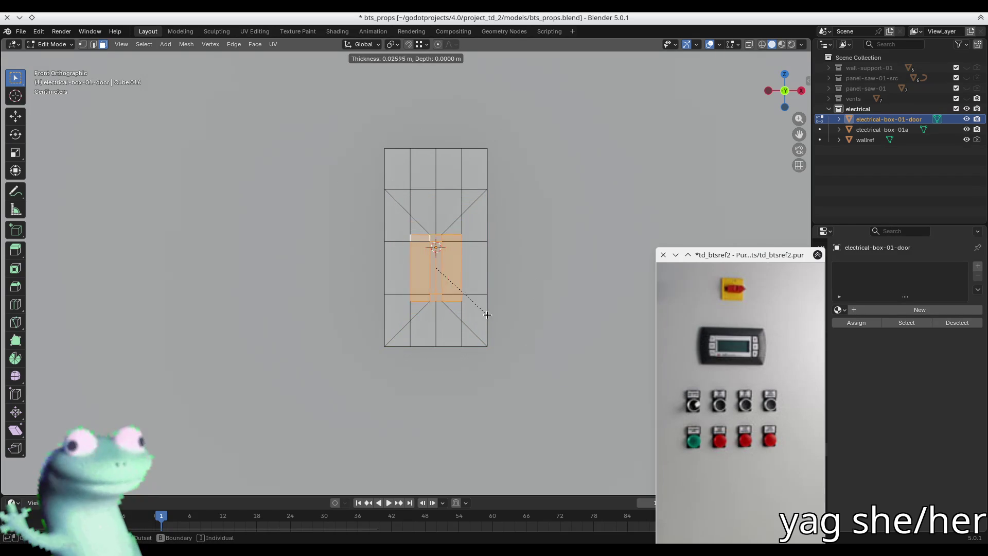
left_click(519, 334)
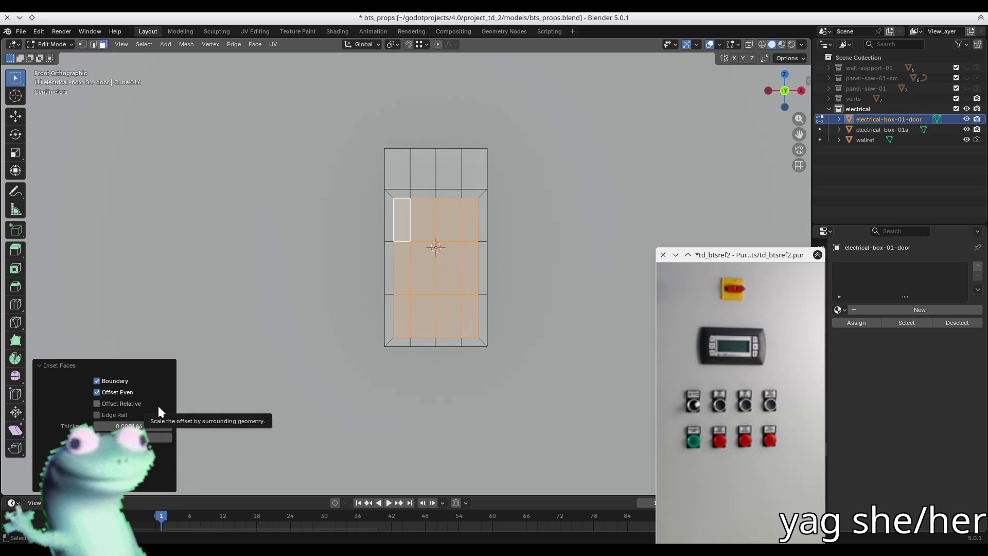
left_click(131, 383)
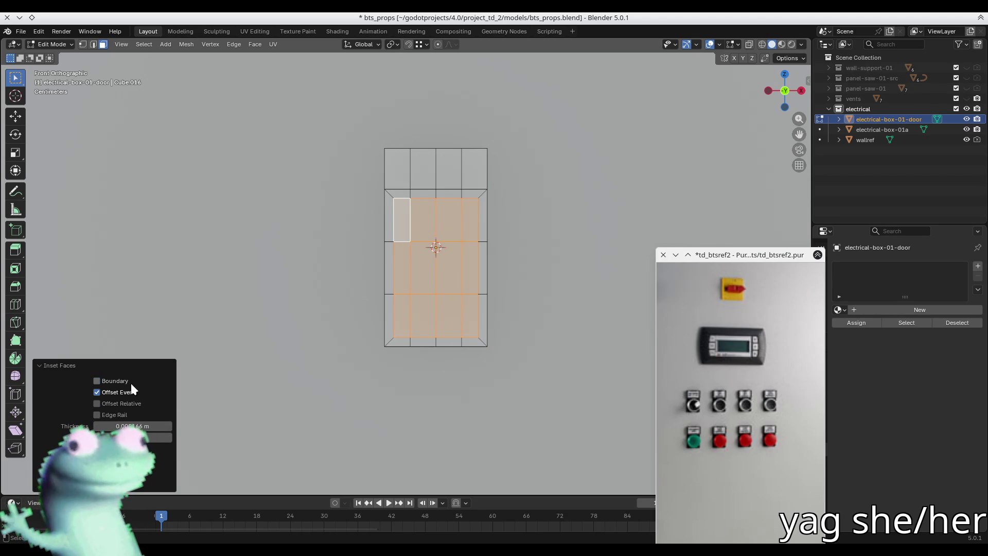
left_click(143, 384)
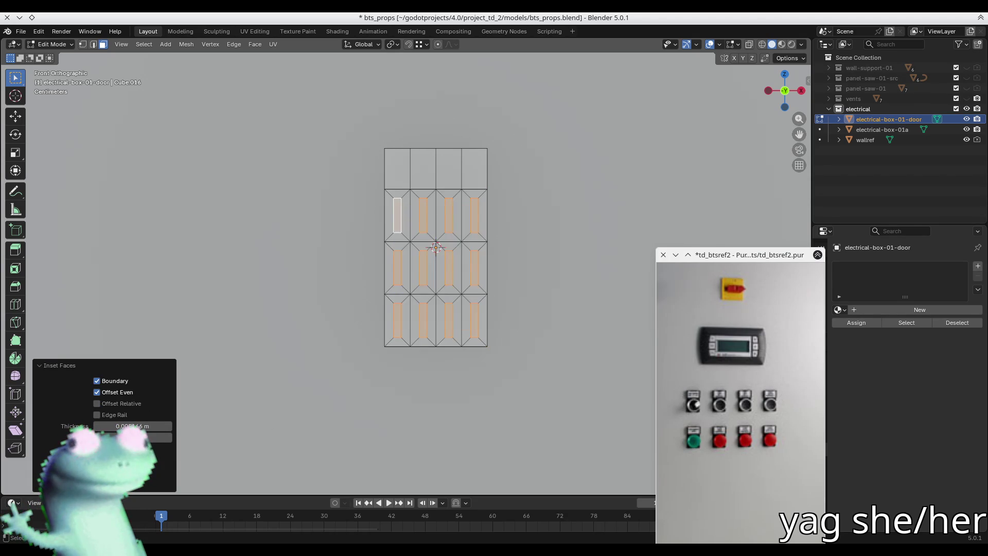
left_click(97, 472)
mouse_move(442, 289)
middle_mouse_down()
mouse_move(408, 283)
mouse_move(408, 294)
middle_mouse_up()
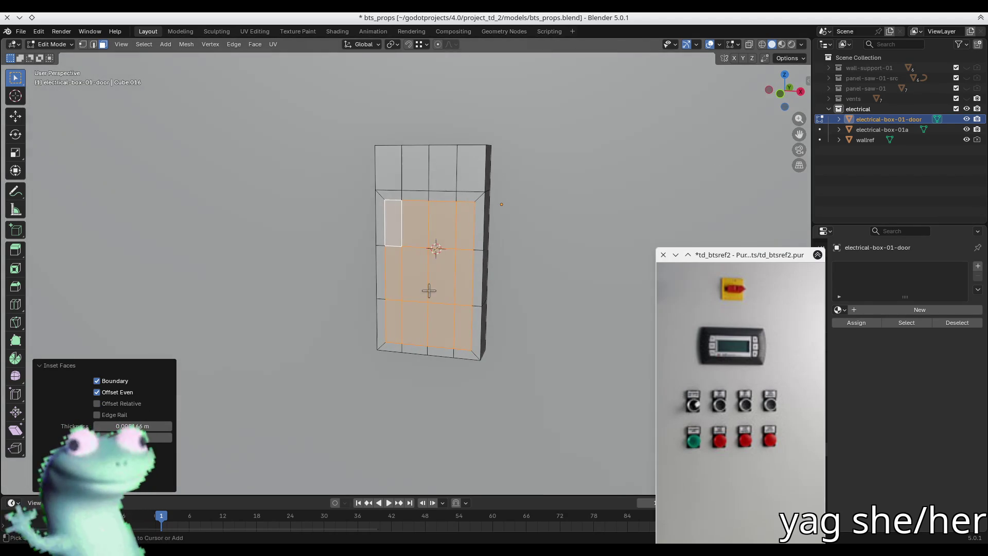
right_click(428, 289)
right_click(428, 288)
mouse_move(431, 278)
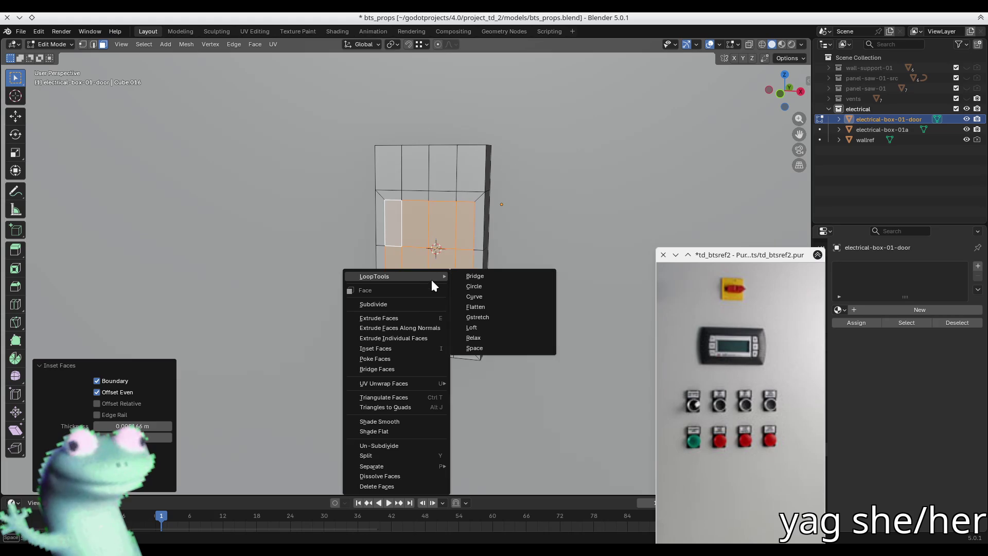
left_click(485, 286)
mouse_move(486, 286)
middle_mouse_down()
mouse_move(508, 267)
mouse_move(259, 365)
middle_mouse_up()
scroll(508, 269, "up", 2)
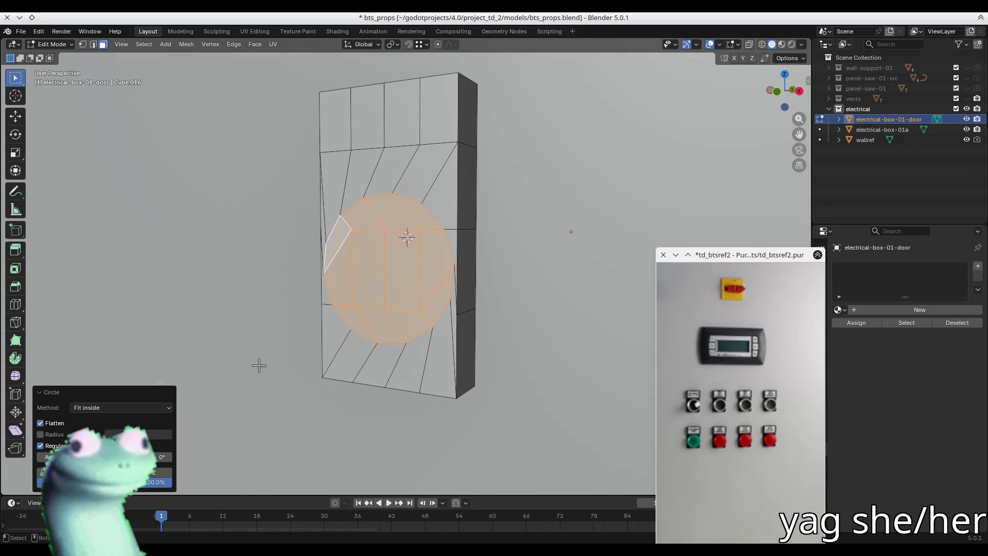
mouse_move(148, 488)
left_mouse_down()
mouse_move(26, 488)
mouse_move(138, 488)
mouse_move(37, 488)
left_mouse_up()
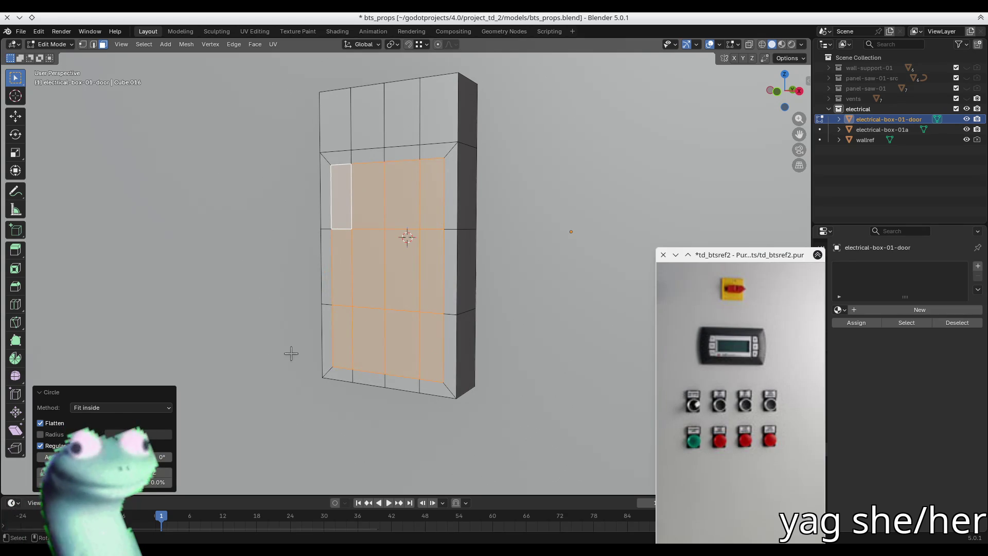
key("shift+KP_7")
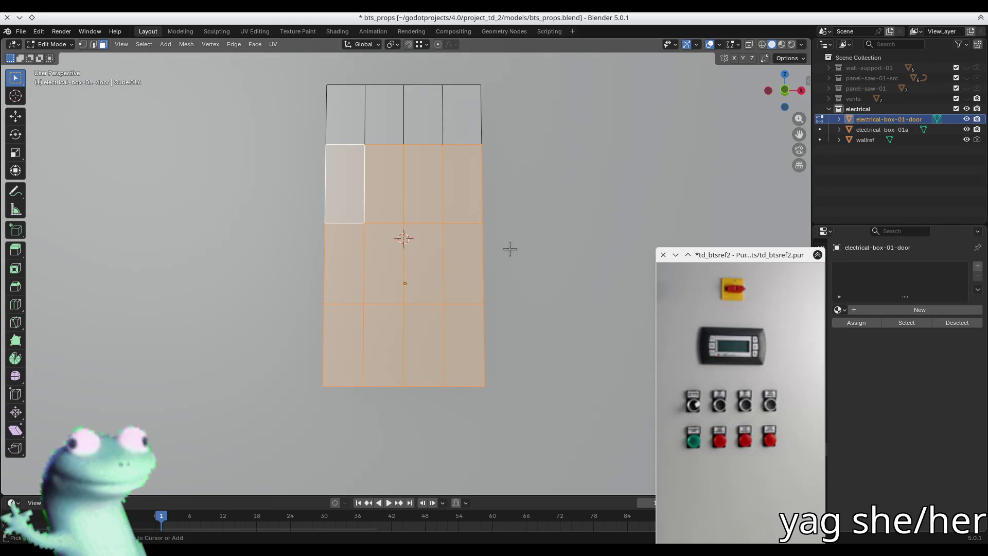
right_click(510, 249)
mouse_move(509, 249)
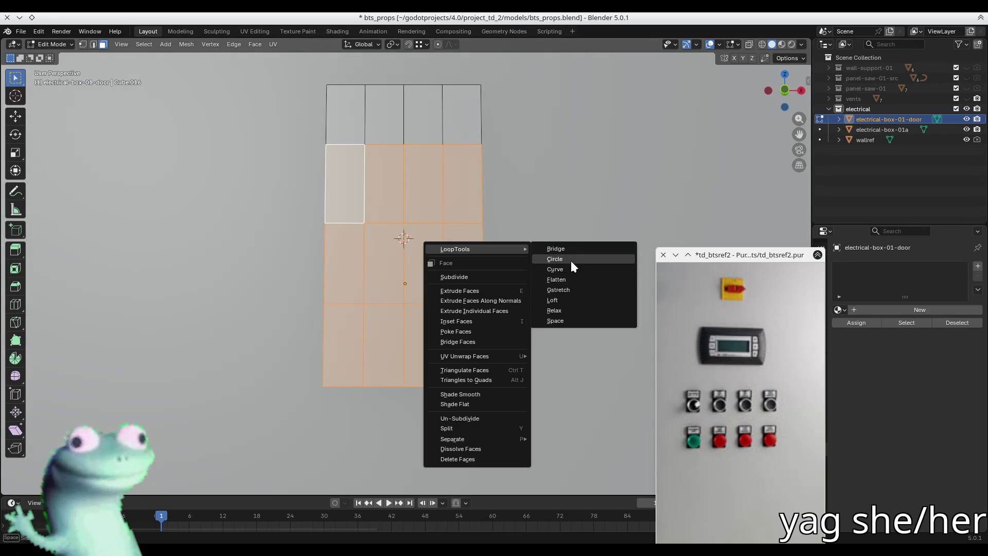
left_click(570, 260)
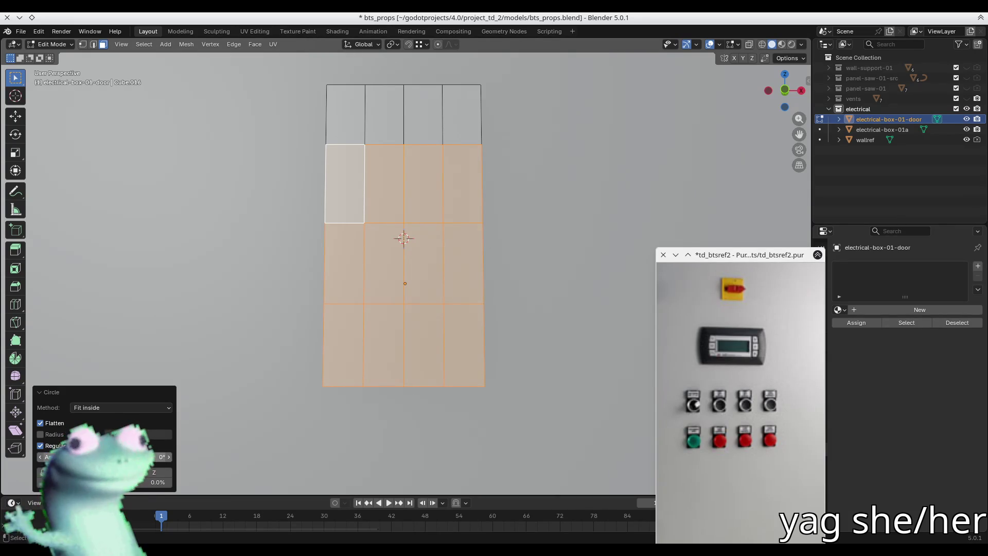
left_click_drag(77, 482, 165, 483)
mouse_move(412, 299)
middle_mouse_down()
mouse_move(435, 316)
mouse_move(477, 324)
mouse_move(294, 286)
mouse_move(388, 295)
middle_mouse_up()
key("ctrl+z")
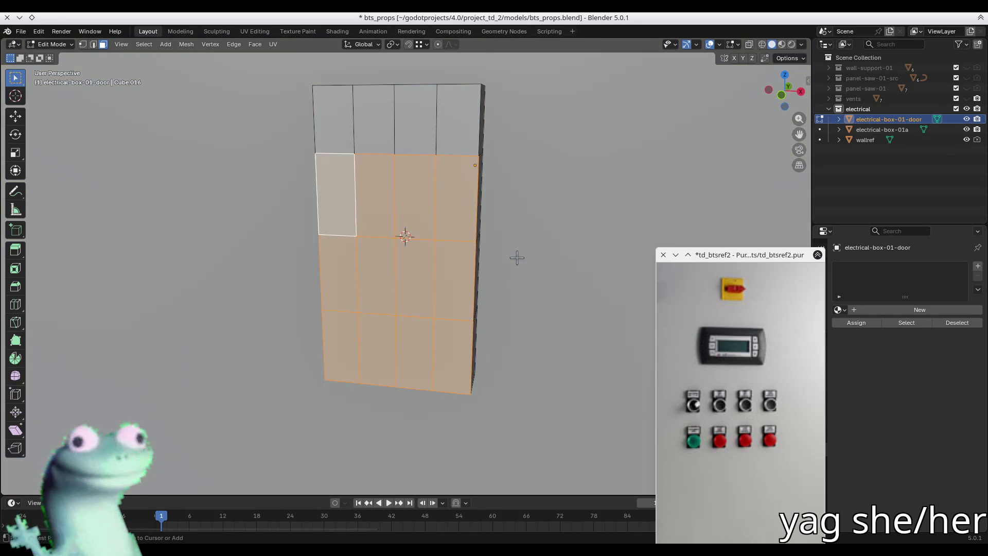
Undo the most recent change to start removing the inset and extra loop cuts.
key("ctrl+z")
key("ctrl+z")
key("ctrl+z")
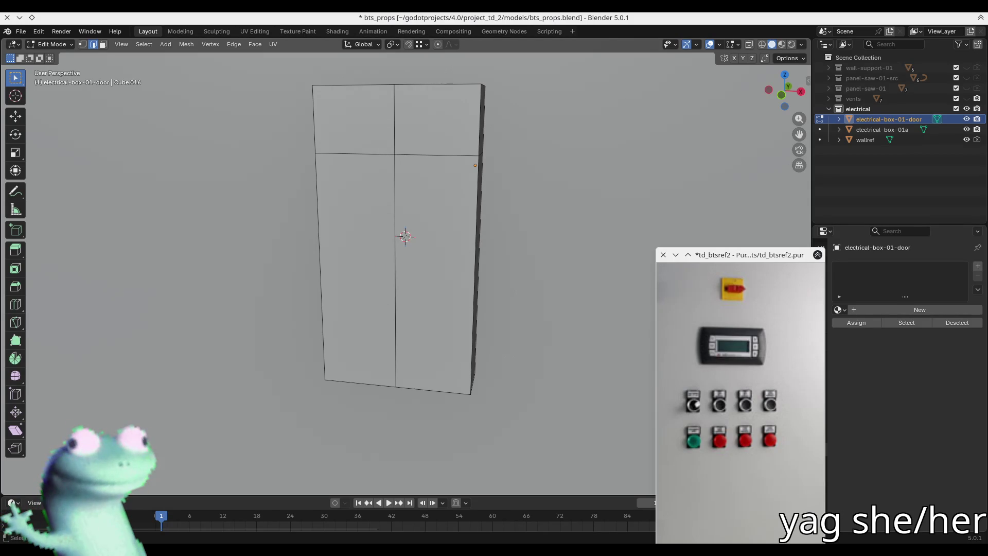
middle_click_drag(484, 257, 560, 302)
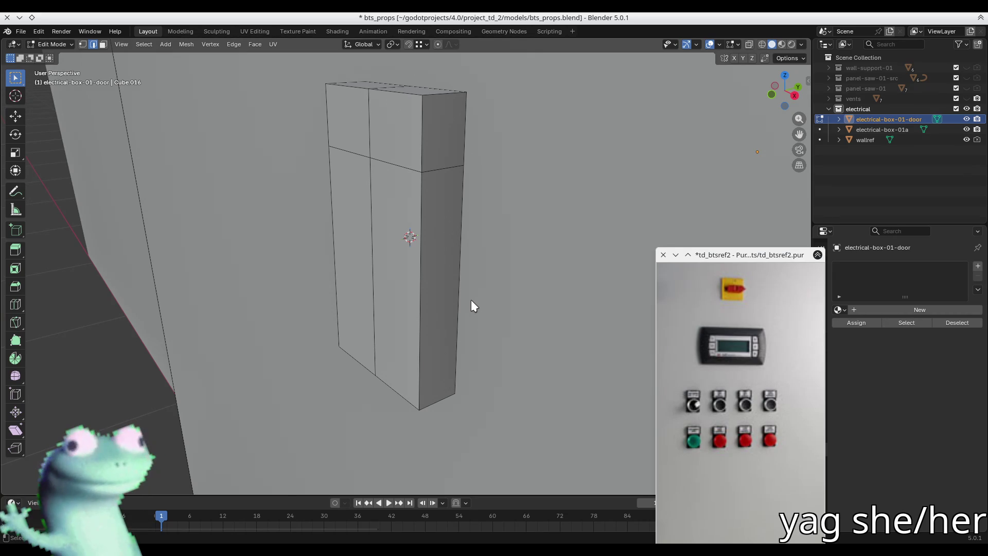
middle_click_drag(523, 285, 395, 262)
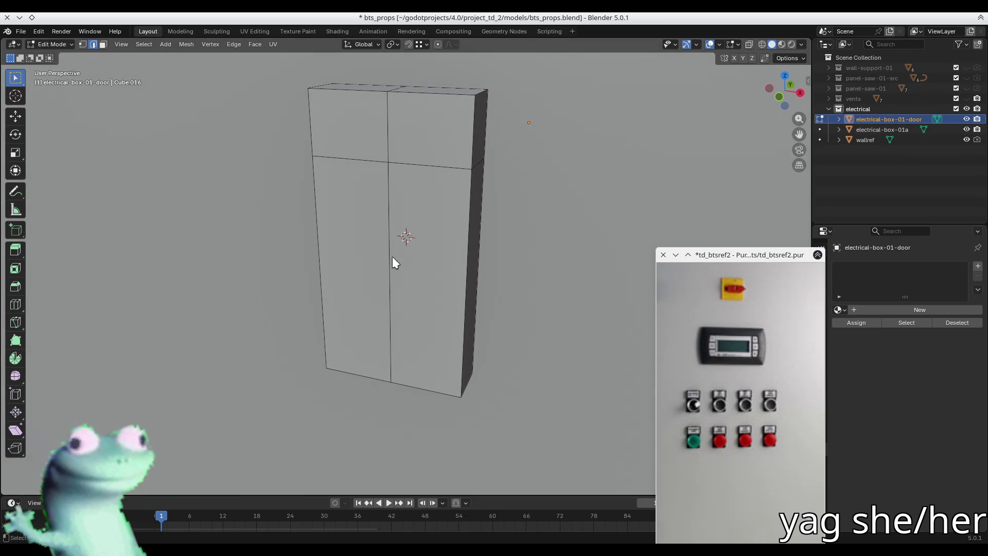
Add a horizontal loop cut across the lower half of the door.
key("ctrl+r")
left_click(453, 268)
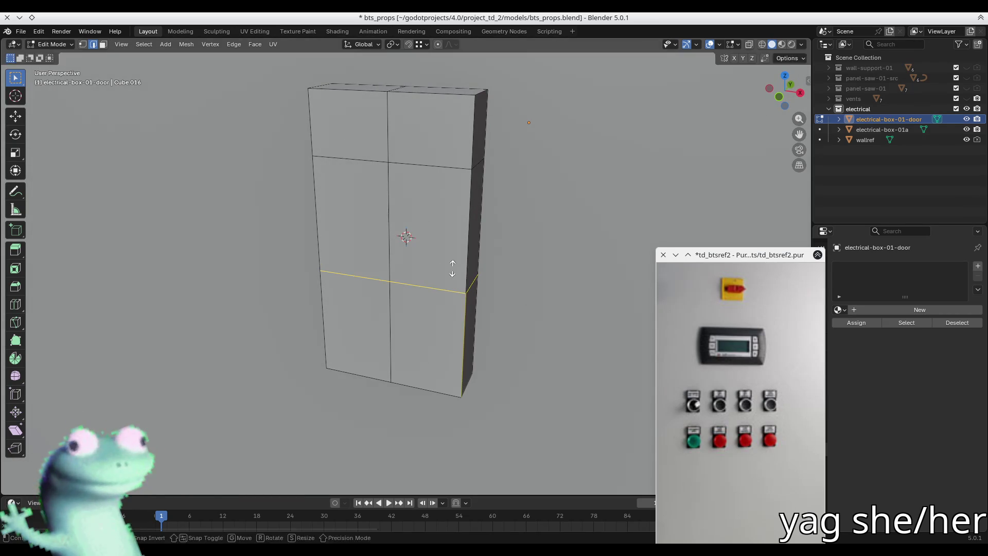
left_click(452, 267)
Select four faces of the lower door grid and inset them.
key("3")
left_click(370, 262)
left_click(378, 298, "shift")
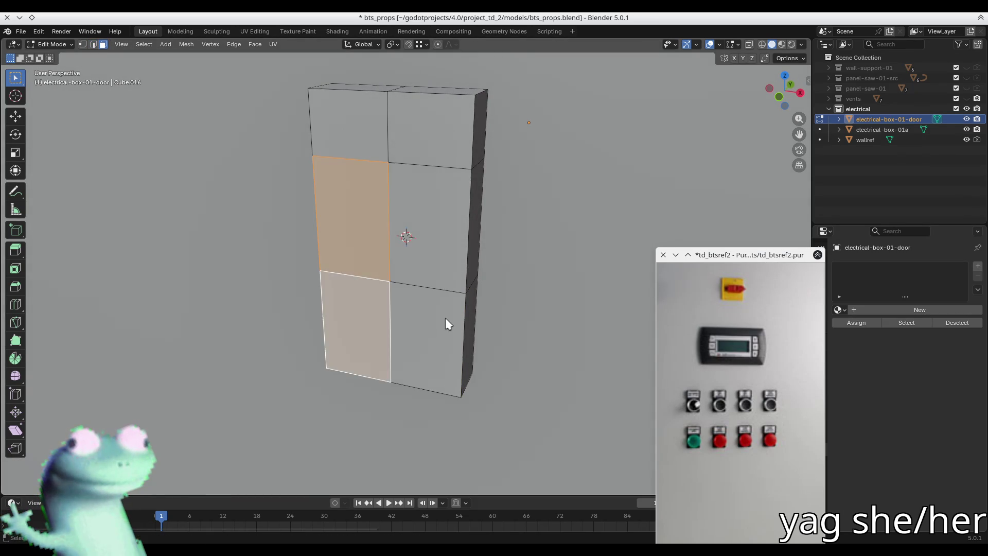
left_click(446, 319, "shift")
key("s")
key("Escape")
left_click(424, 252, "shift")
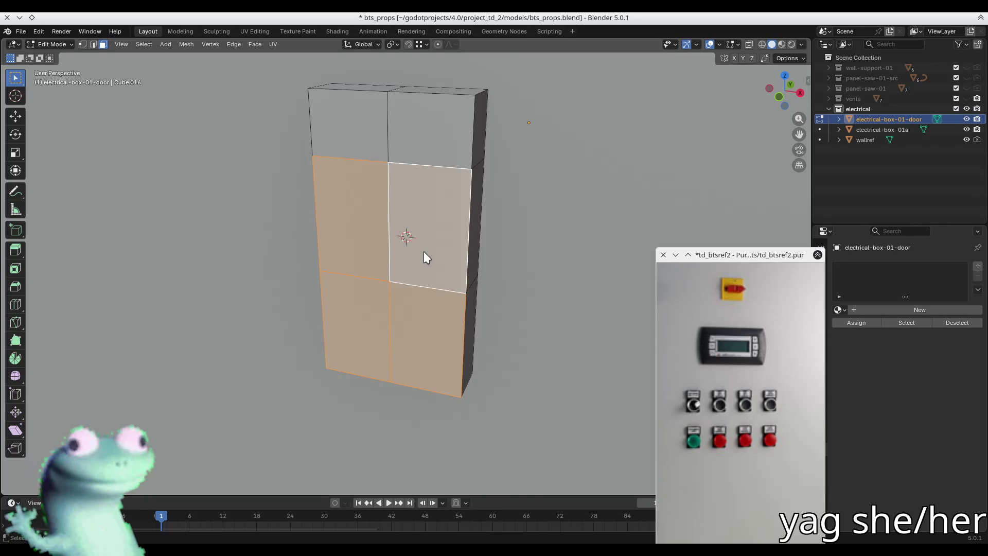
key("i")
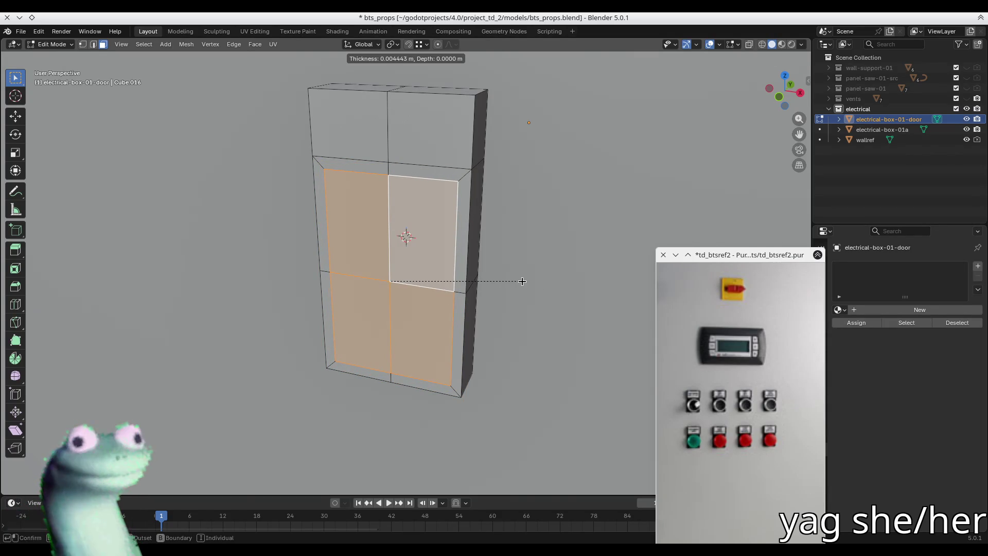
left_click(522, 282)
Subdivide the selected lower door faces once using the Edge menu's Subdivide.
key("shift+s")
key("Escape")
right_click(431, 261)
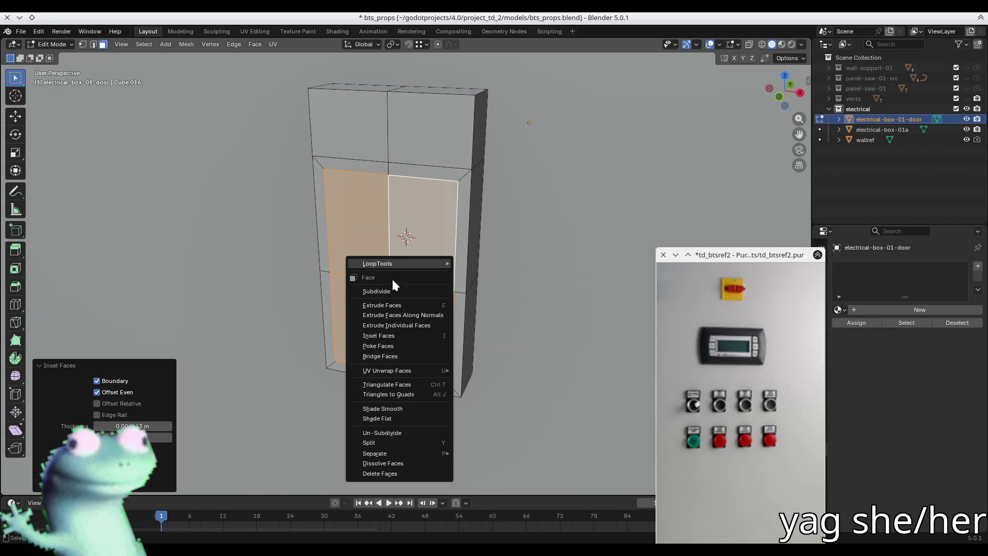
key("Escape")
key("ctrl+f")
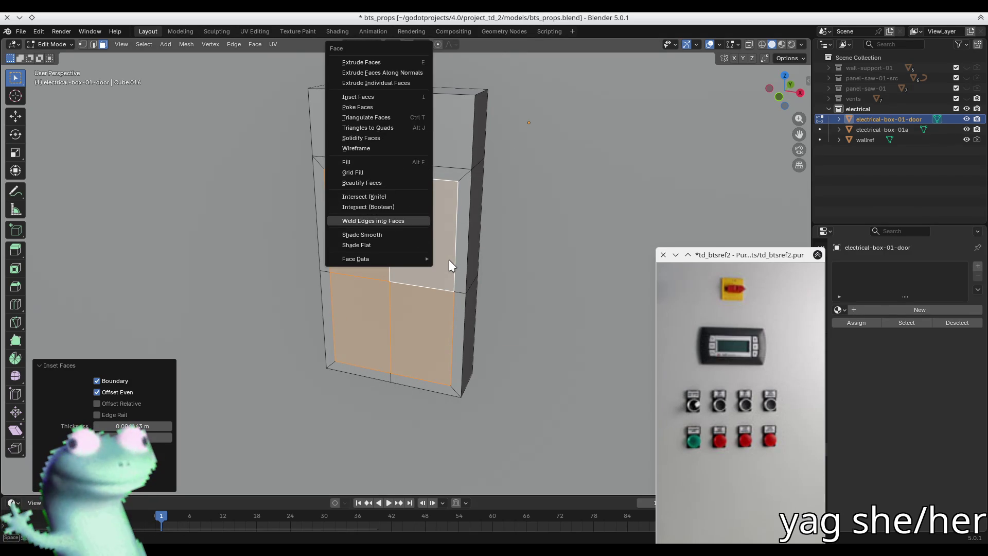
key("Escape")
key("ctrl+e")
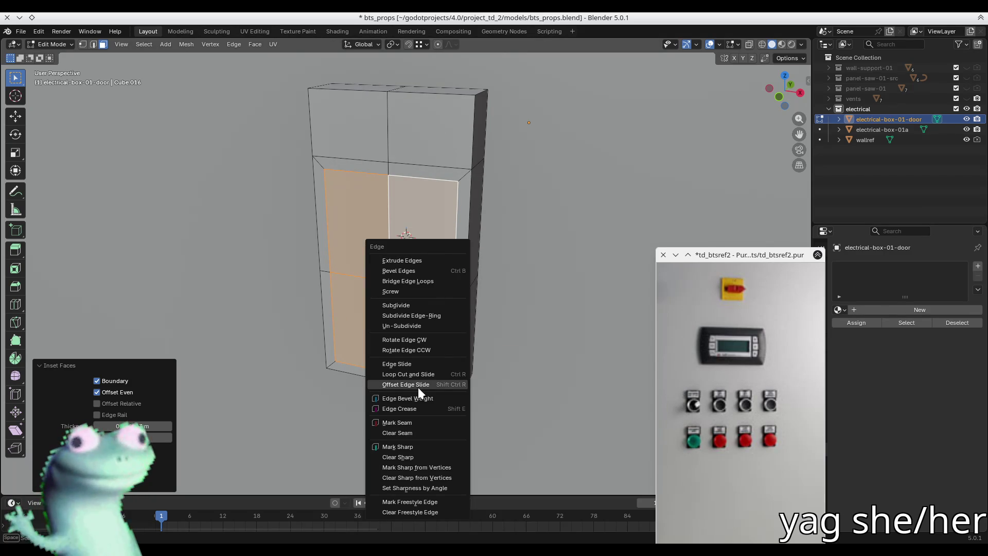
left_click(419, 306)
right_click(405, 267)
Round the selected faces into a smaller LoopTools circle, then undo back to the grid.
mouse_move(405, 268)
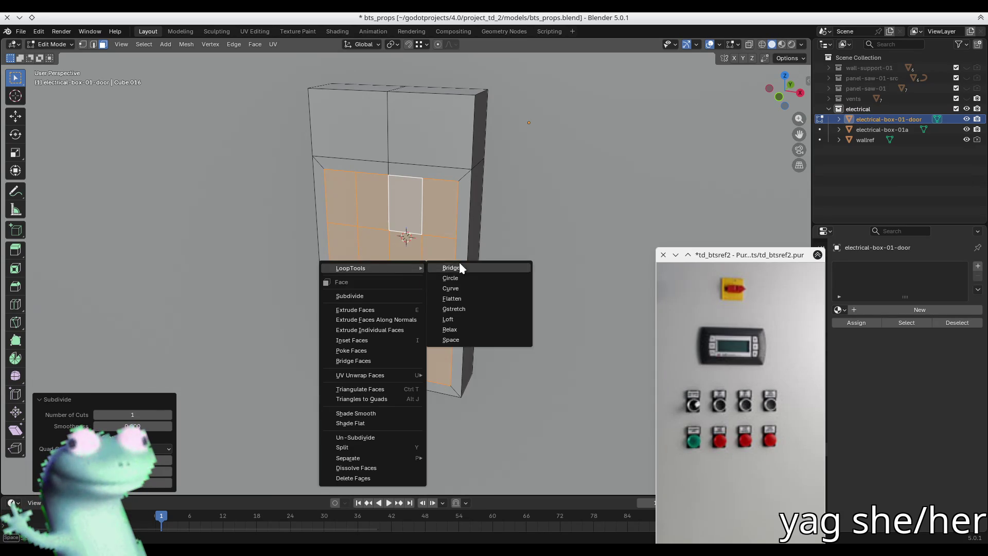
left_click(462, 279)
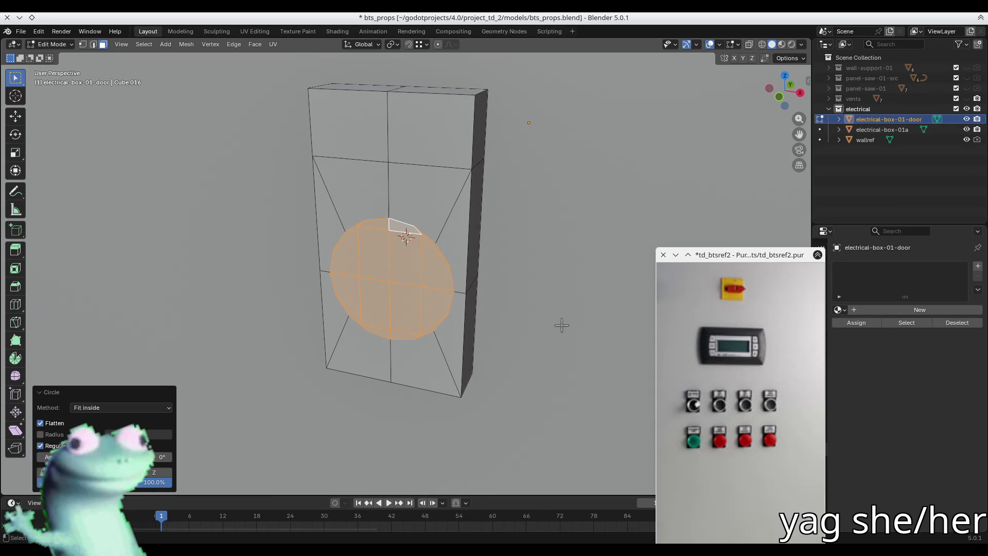
key("s")
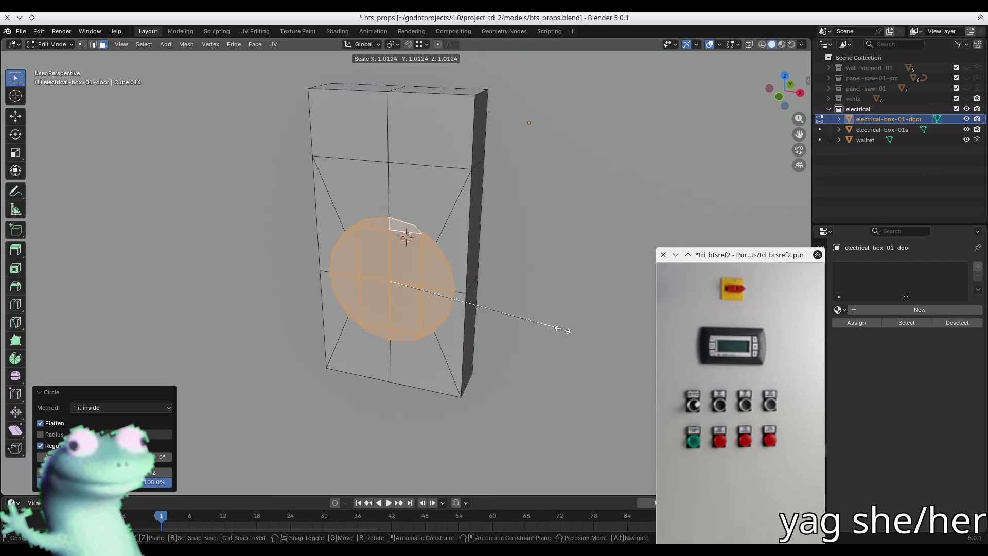
left_click(566, 329)
middle_click_drag(566, 330, 441, 265)
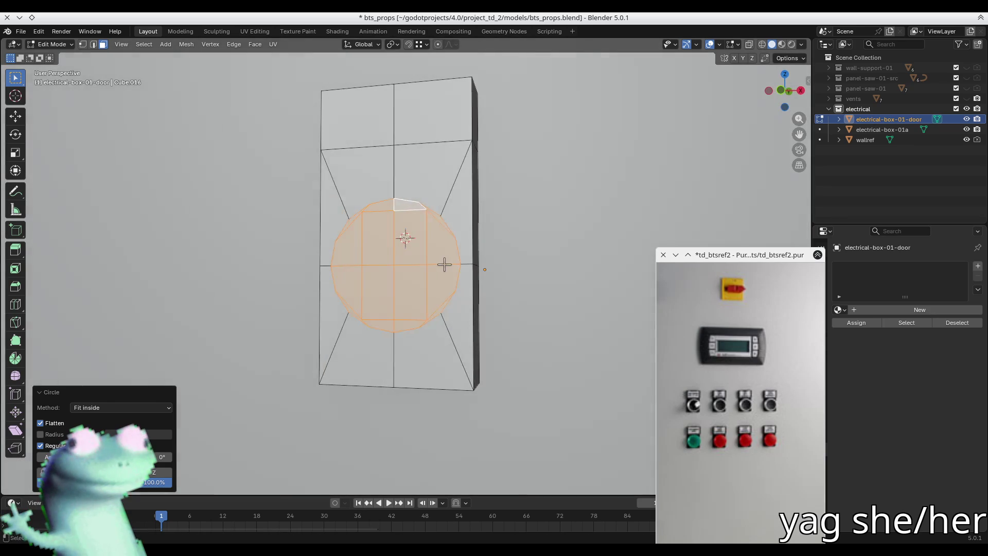
key("ctrl+z")
key("ctrl+z")
key("ctrl+z")
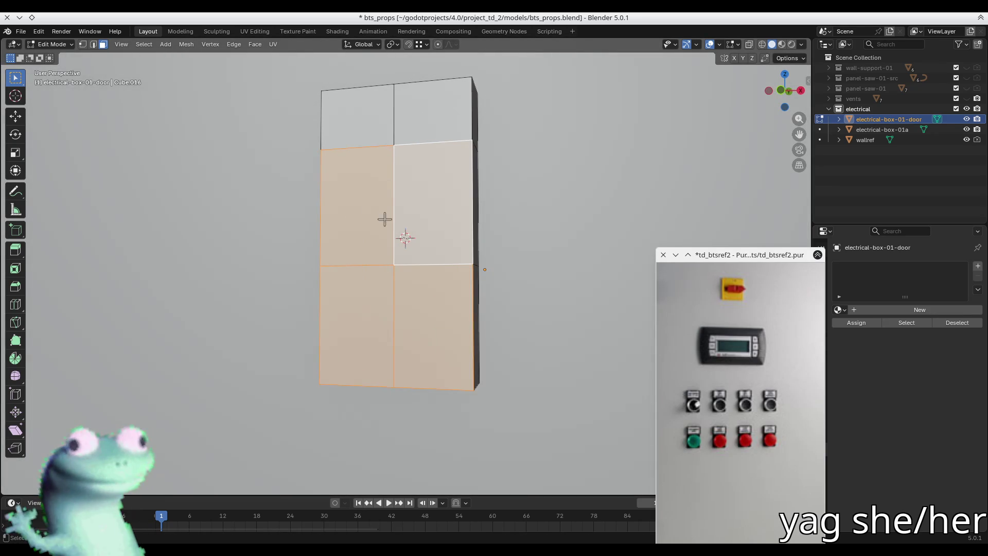
In see-through front view, select the middle and bottom rows of door faces.
middle_click_drag(385, 220, 394, 248)
key("1")
key("KP_1")
key("alt+z")
mouse_move(315, 278)
left_mouse_down()
mouse_move(239, 176)
mouse_move(267, 197)
left_mouse_up()
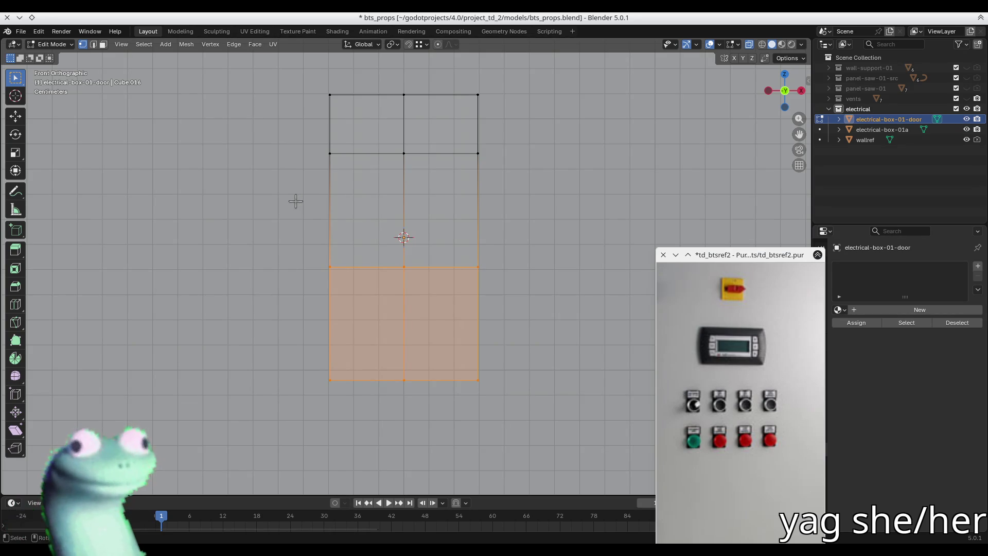
key("3")
left_click_drag(345, 206, 512, 235)
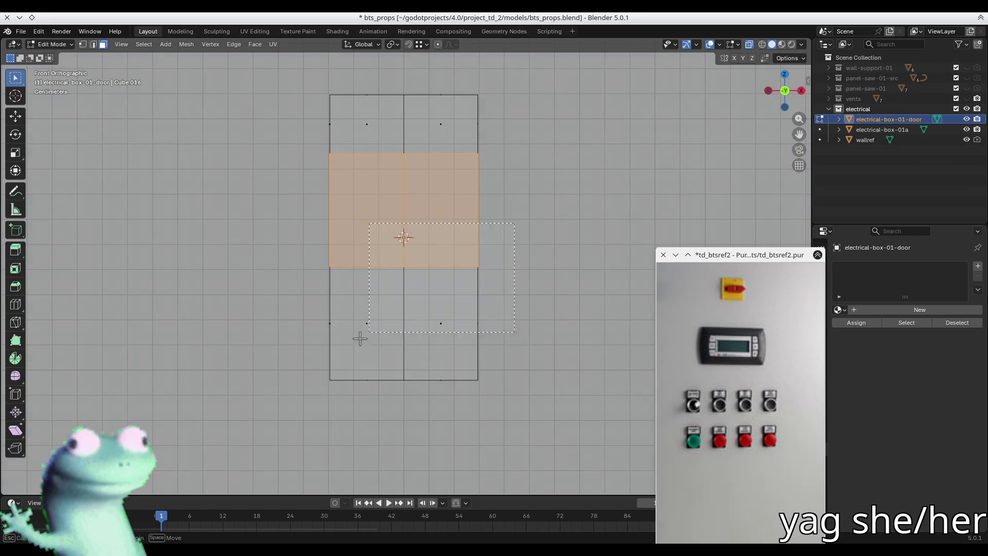
left_click_drag(360, 338, 264, 396)
key("ctrl+z")
left_click_drag(454, 352, 454, 351)
Add the door's left side face to the selection.
middle_click_drag(454, 351, 455, 327)
scroll(513, 298, "down", 5)
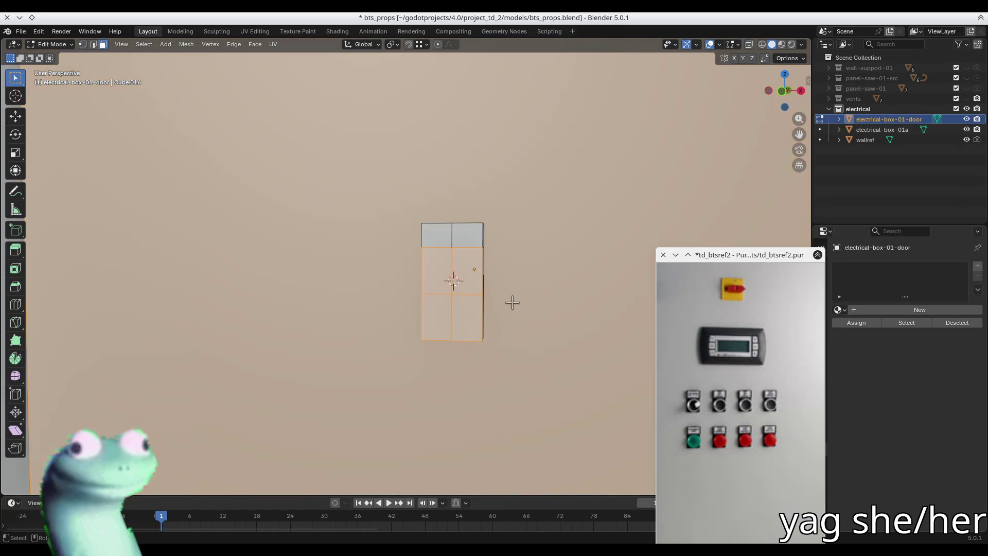
key("KP_Divide")
mouse_move(424, 312)
middle_mouse_down()
mouse_move(439, 240)
mouse_move(493, 275)
middle_mouse_up()
left_click(418, 312, "shift")
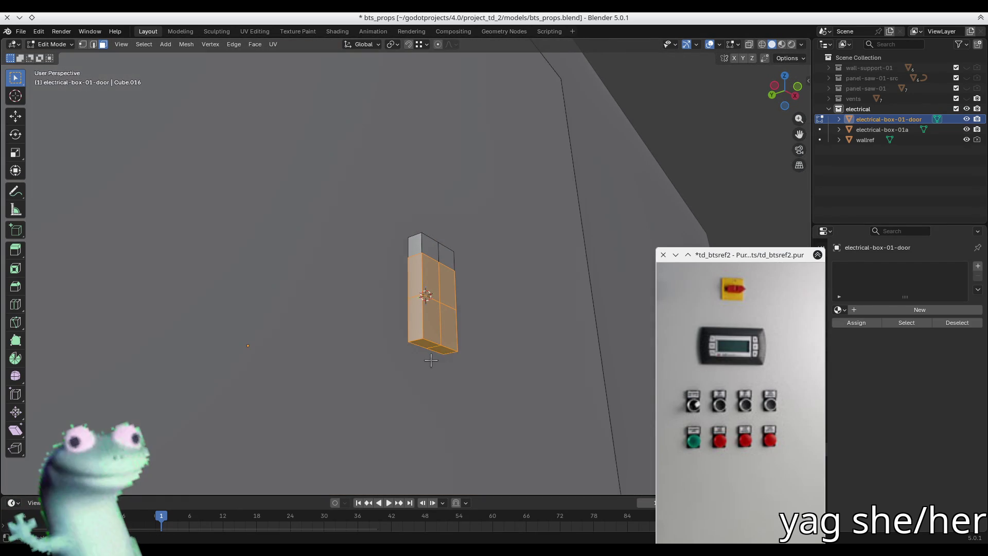
Subdivide the selected faces from the Edge menu, then undo it.
middle_click_drag(431, 346, 259, 358)
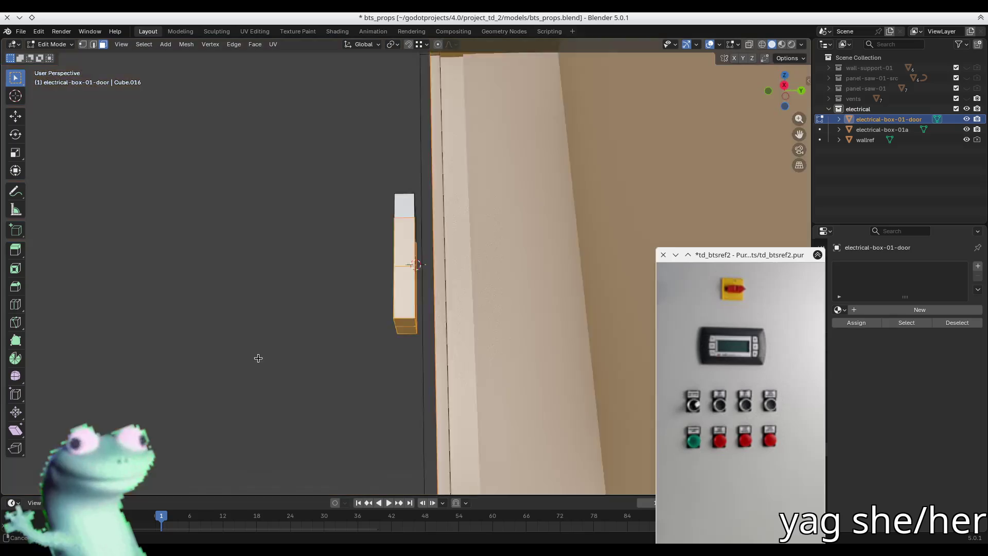
key("Escape")
key("ctrl+e")
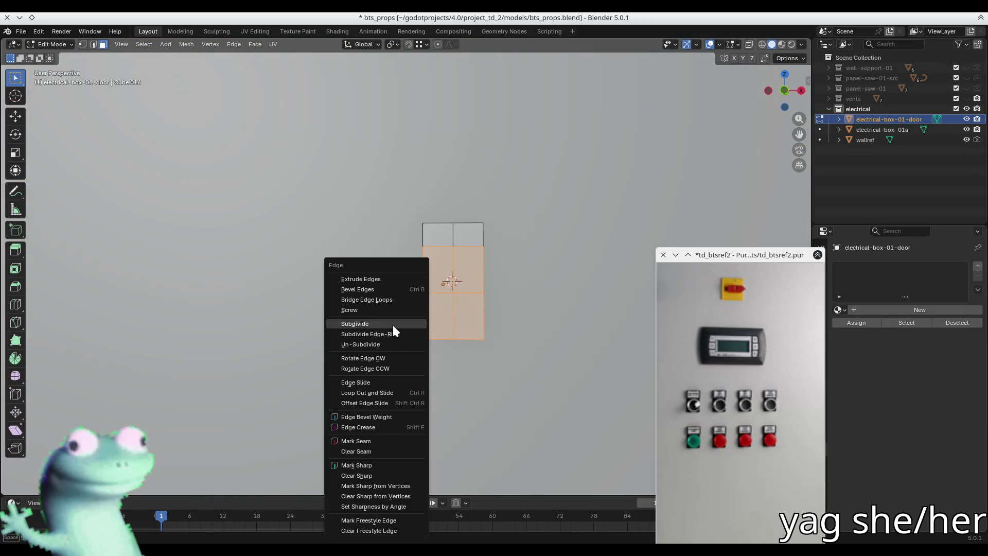
left_click(393, 325)
mouse_move(459, 304)
middle_mouse_down()
mouse_move(353, 309)
mouse_move(358, 343)
middle_mouse_up()
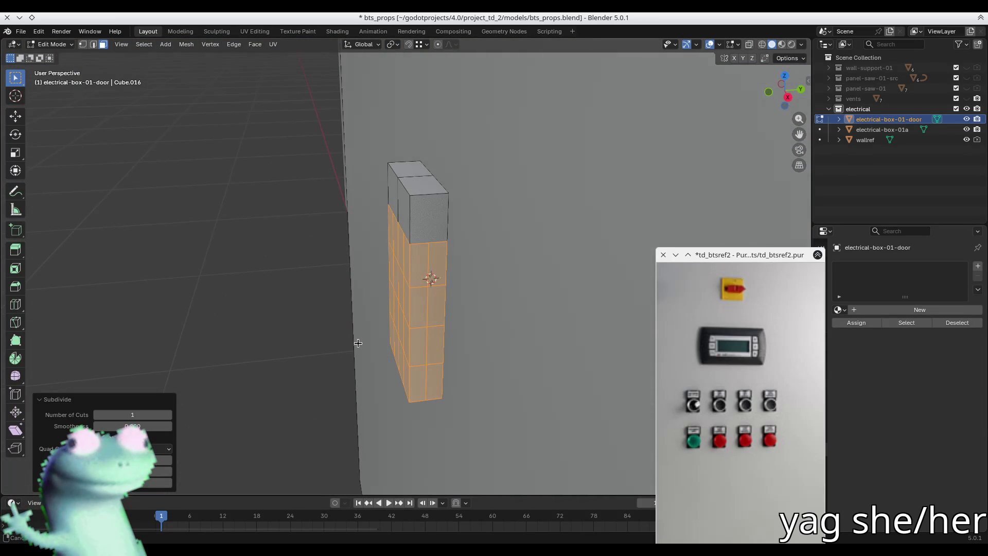
key("ctrl+z")
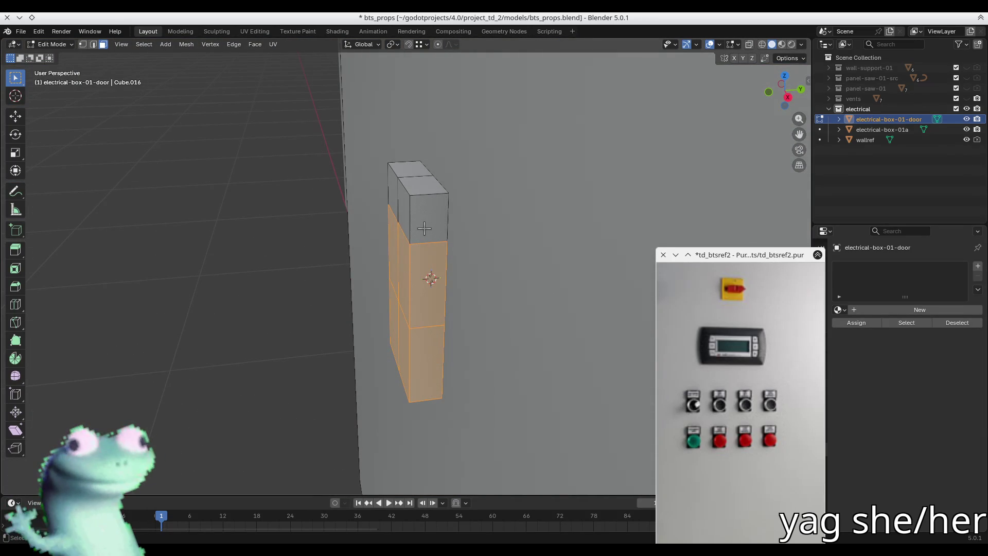
Select the entire connected box mesh with Ctrl+L and frame it in view.
key("ctrl+l")
mouse_move(486, 253)
middle_mouse_down()
mouse_move(404, 264)
mouse_move(482, 271)
mouse_move(326, 229)
mouse_move(431, 200)
mouse_move(404, 227)
middle_mouse_up()
key("shift+h")
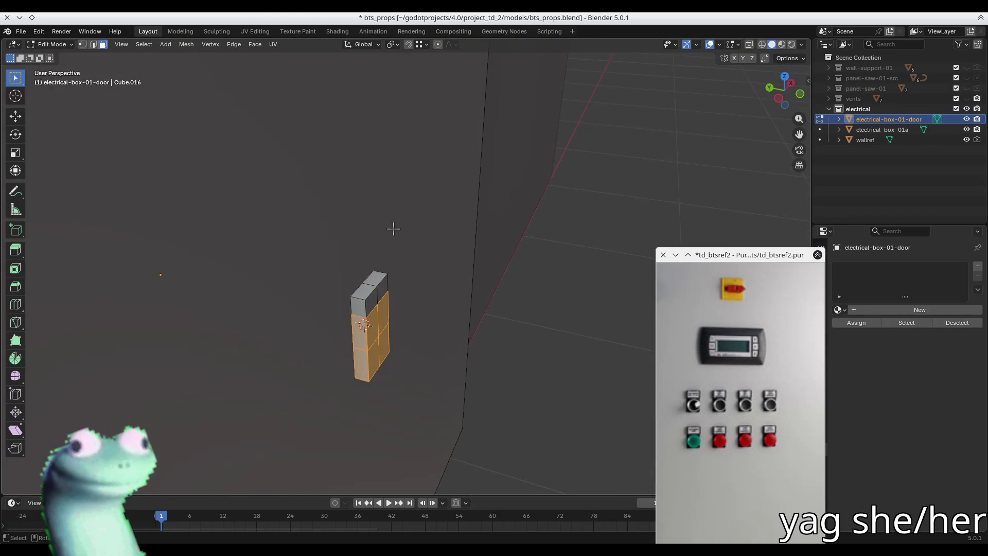
key("ctrl+l")
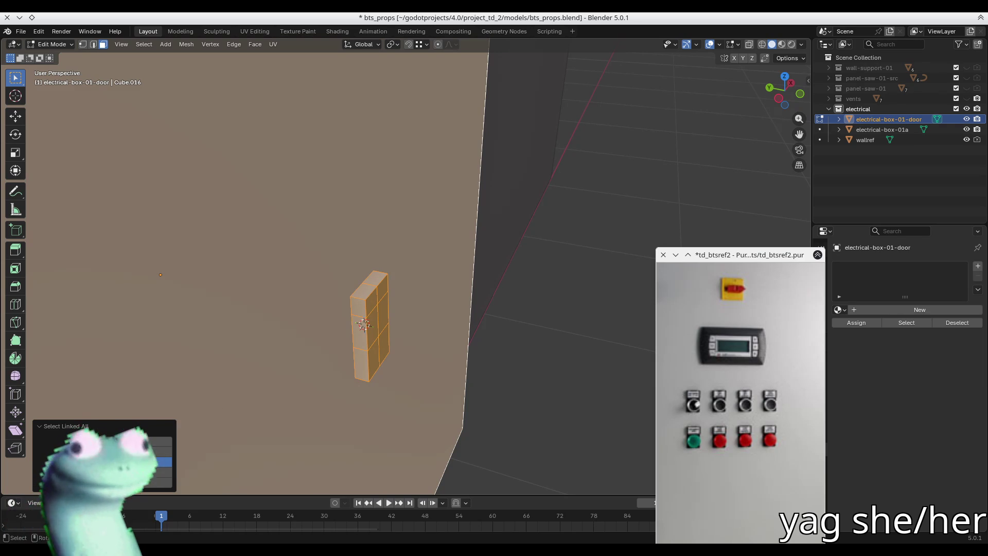
middle_click_drag(182, 407, 386, 310)
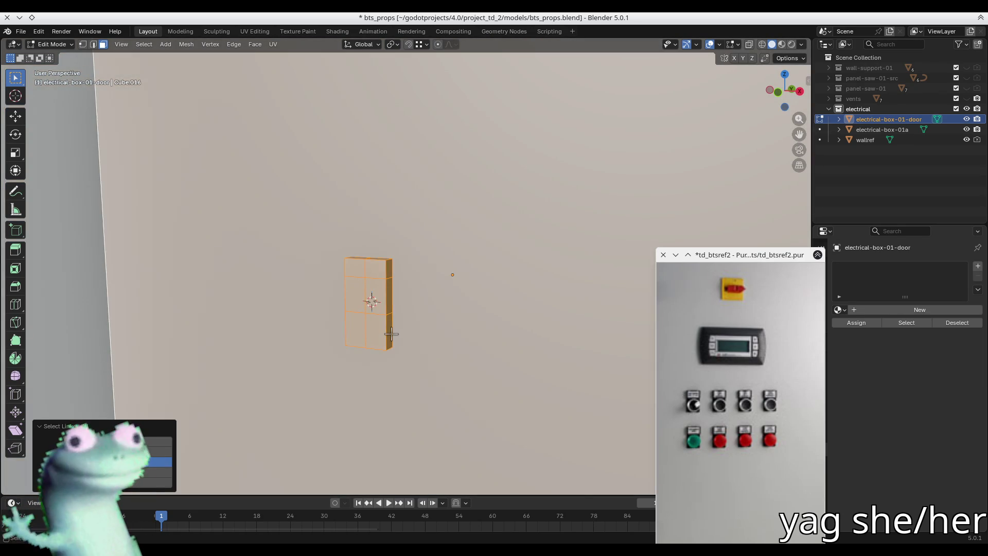
left_click(392, 334, "ctrl")
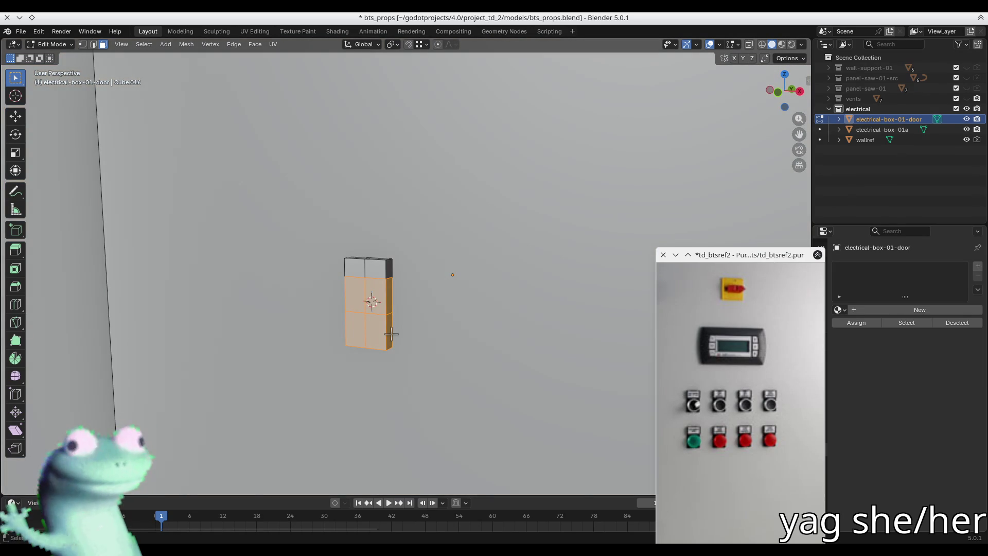
key("ctrl+l")
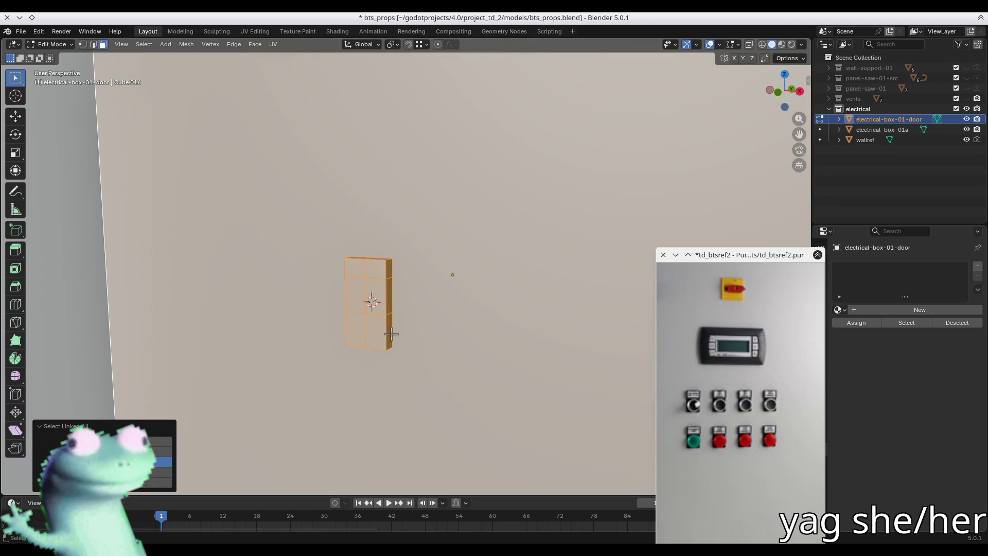
scroll(335, 316, "up", 6)
mouse_move(335, 317)
middle_mouse_down()
mouse_move(258, 322)
mouse_move(348, 276)
middle_mouse_up()
scroll(334, 274, "down", 8)
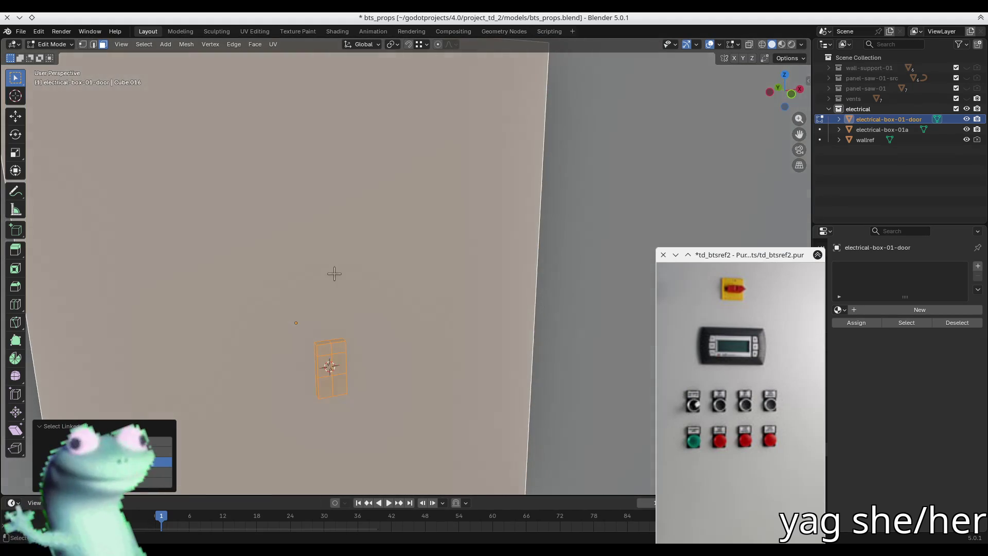
mouse_move(337, 357)
middle_mouse_down()
mouse_move(282, 315)
mouse_move(349, 290)
mouse_move(371, 298)
mouse_move(359, 351)
mouse_move(443, 372)
middle_mouse_up()
scroll(443, 372, "down", 8)
mouse_move(320, 354)
middle_mouse_down()
mouse_move(392, 354)
mouse_move(265, 338)
mouse_move(448, 361)
mouse_move(326, 366)
mouse_move(278, 307)
mouse_move(287, 372)
mouse_move(399, 330)
mouse_move(375, 258)
mouse_move(360, 276)
middle_mouse_up()
middle_click_drag(441, 294, 332, 333)
key("ctrl+l")
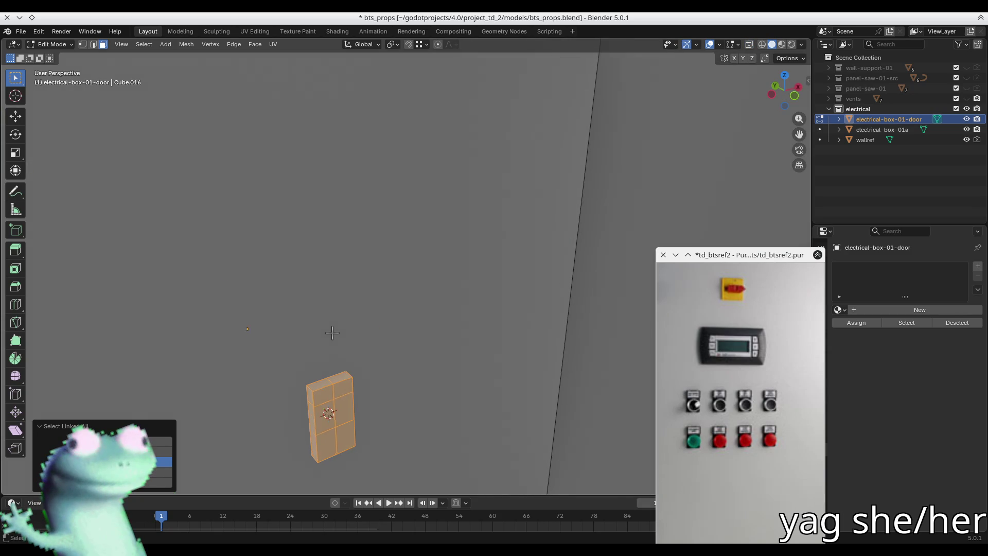
key("KP_Decimal")
mouse_move(318, 275)
middle_mouse_down()
mouse_move(326, 282)
mouse_move(331, 264)
mouse_move(414, 240)
mouse_move(384, 270)
mouse_move(392, 274)
mouse_move(338, 271)
mouse_move(352, 274)
middle_mouse_up()
Subdivide the whole box mesh once, then pick one left-column face.
right_click(394, 273)
left_click(394, 272)
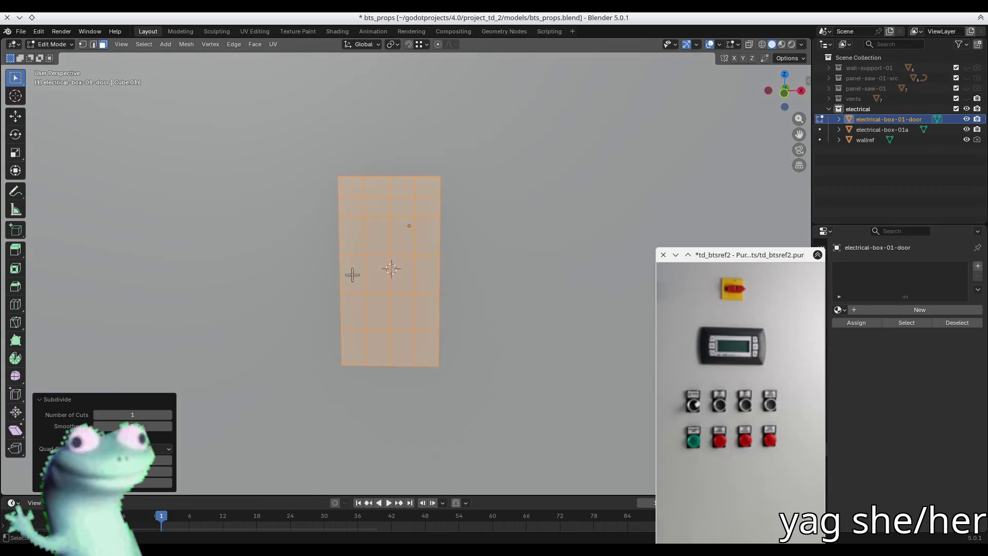
left_click(360, 249)
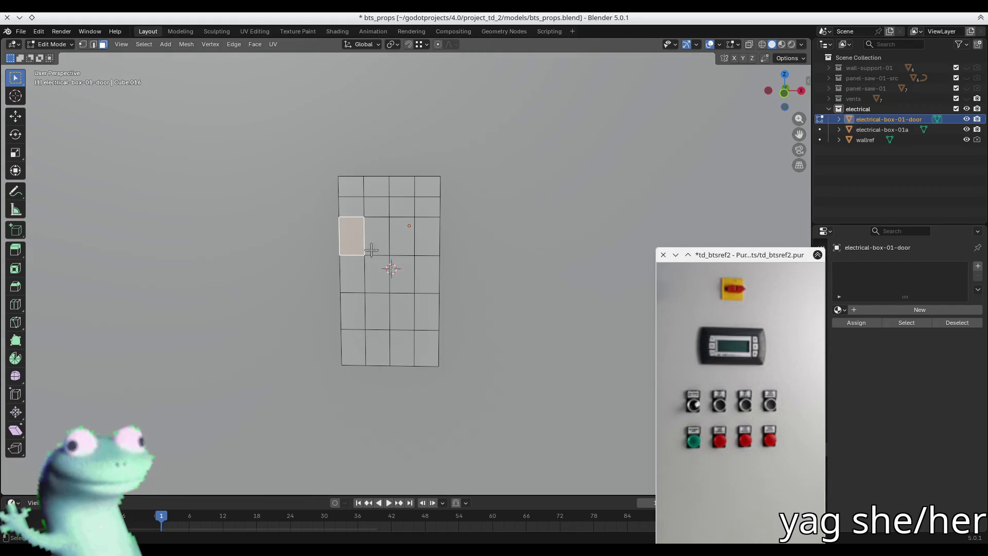
Inset the lower faces and test a LoopTools Circle on them, undoing both attempts.
left_click_drag(411, 313, 463, 348)
key("i")
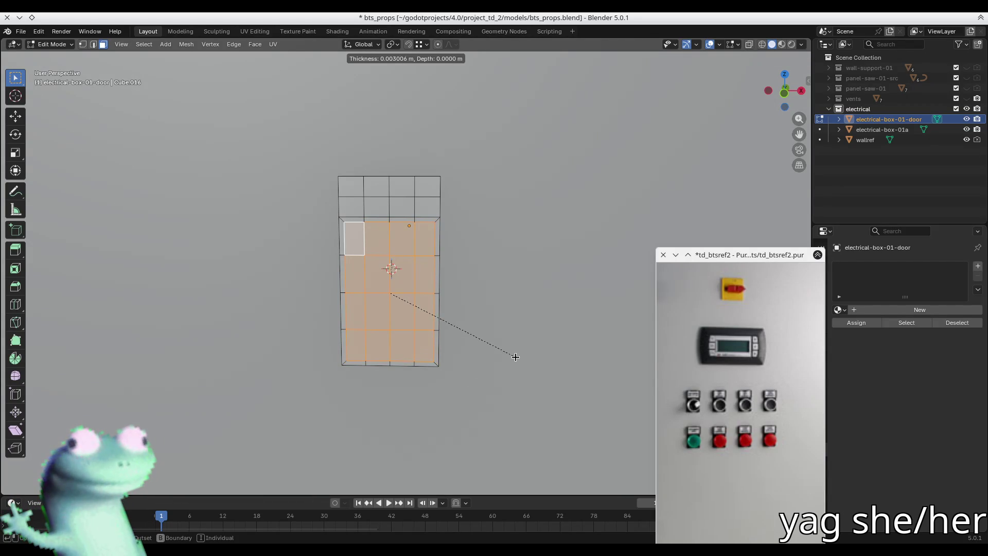
left_click(514, 357)
right_click(449, 297)
mouse_move(449, 297)
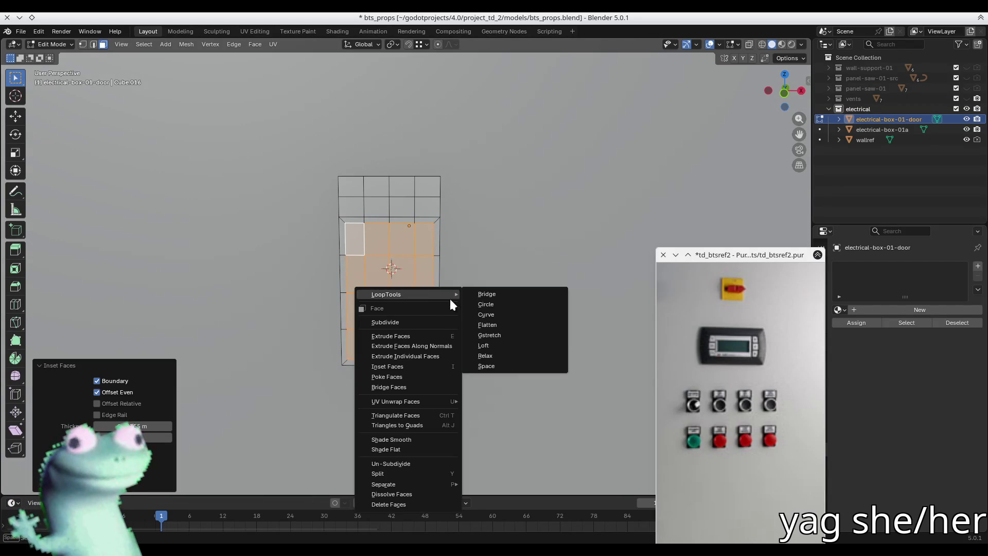
left_click(504, 304)
scroll(408, 270, "up", 4)
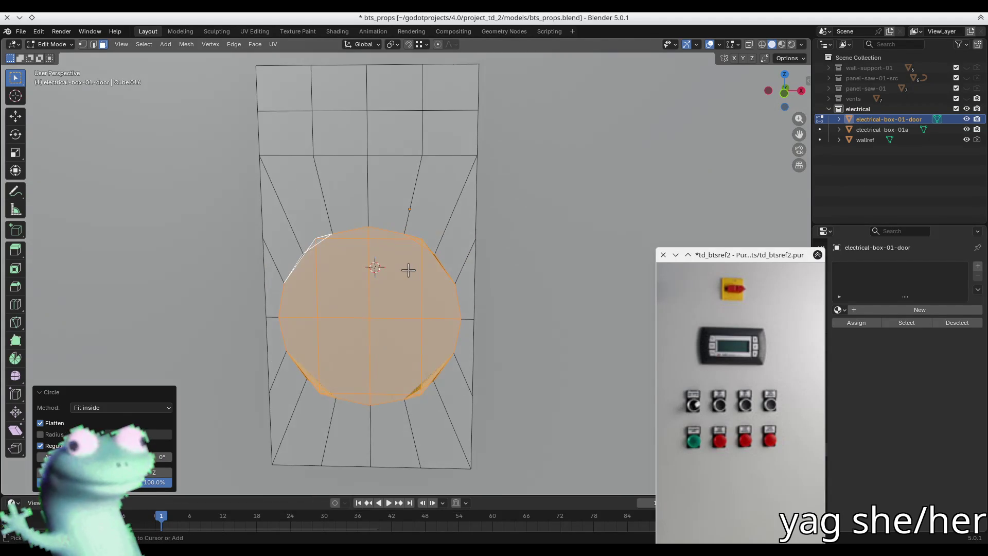
key("ctrl+z")
key("ctrl+z")
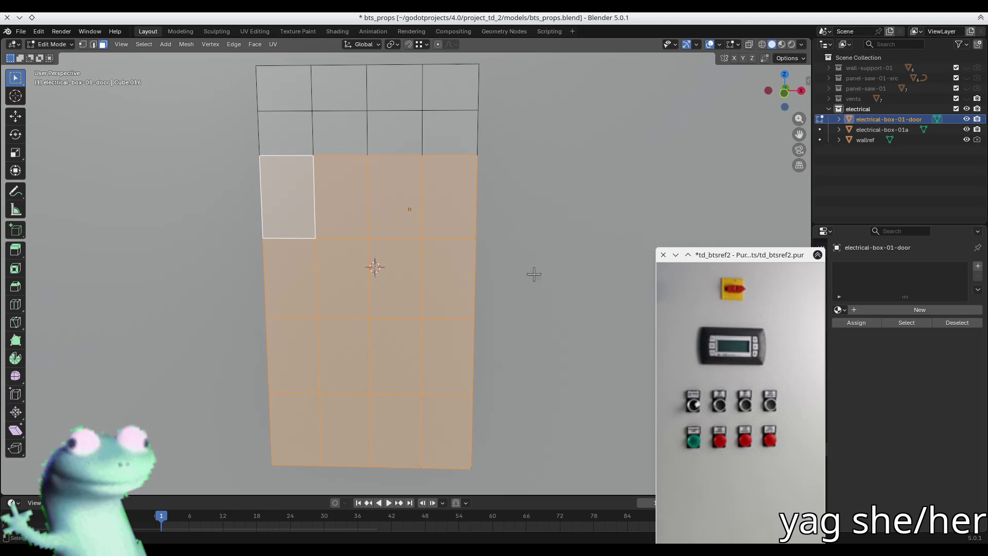
right_click(472, 281)
mouse_move(472, 281)
left_click(539, 292)
mouse_move(573, 311)
middle_mouse_down()
mouse_move(455, 315)
mouse_move(515, 233)
mouse_move(573, 261)
middle_mouse_up()
key("ctrl+z")
key("ctrl+z")
key("ctrl+z")
Select four door faces, inset them, and switch to see-through display.
middle_click_drag(446, 275, 350, 260)
left_click(351, 260)
left_click(432, 353, "shift")
left_click(427, 229, "shift")
left_click(344, 375, "shift")
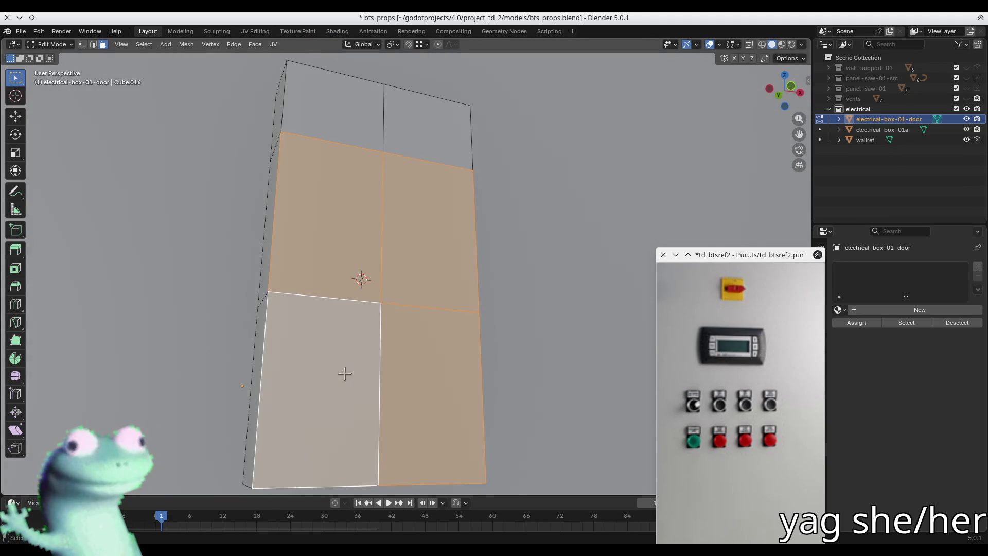
key("i")
left_click(525, 353)
key("alt+z")
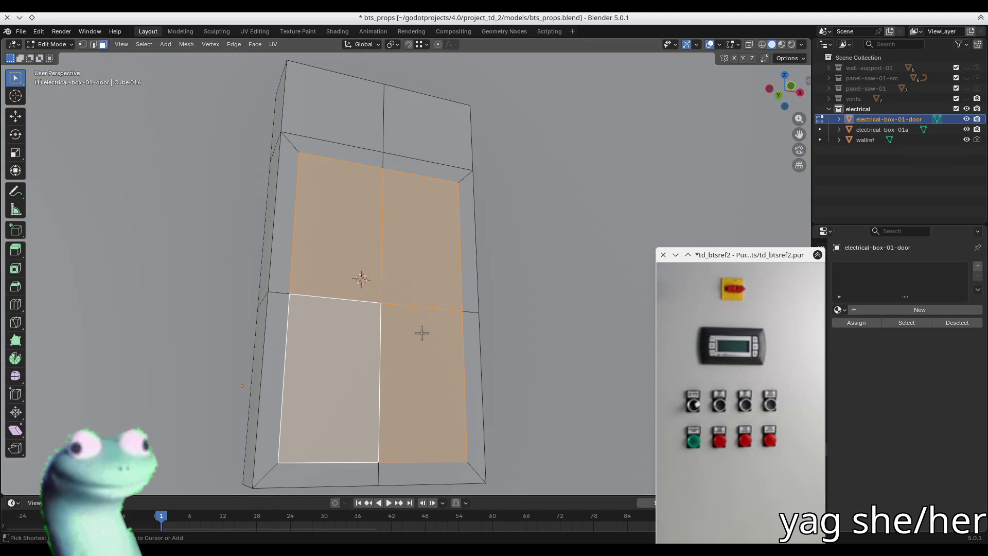
Subdivide the inset faces and round them into a LoopTools circle patch.
right_click(420, 332)
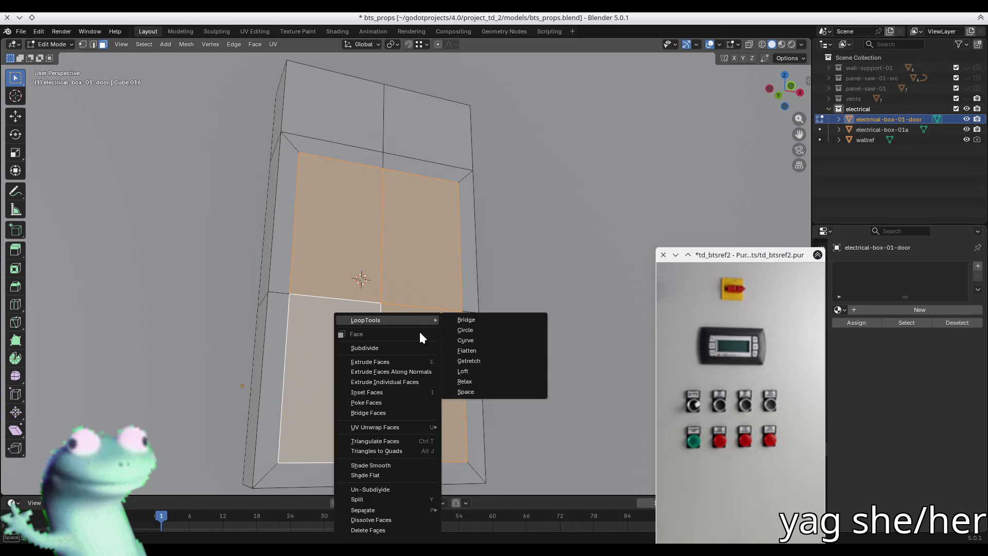
left_click(393, 348)
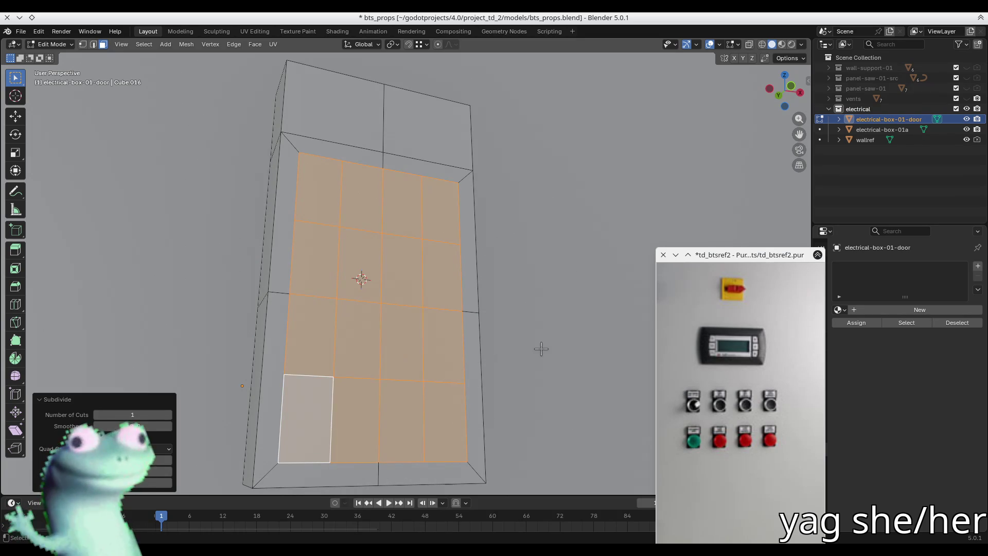
right_click(404, 307)
mouse_move(416, 280)
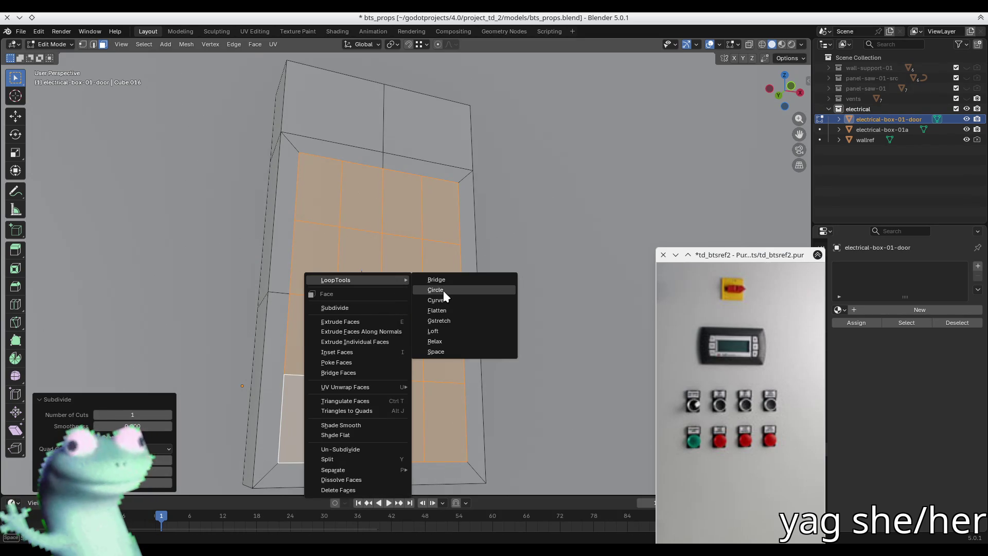
left_click(443, 290)
mouse_move(590, 324)
middle_mouse_down()
mouse_move(541, 336)
mouse_move(539, 347)
middle_mouse_up()
key("s")
right_click(516, 346)
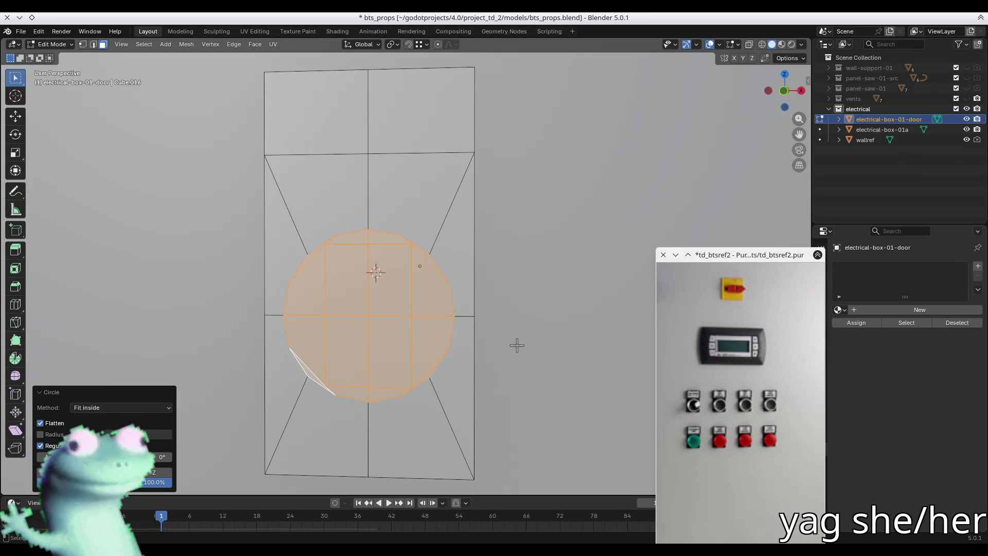
Select all faces of the circular patch with Ctrl+L.
left_click(415, 214)
mouse_move(415, 215)
middle_mouse_down()
mouse_move(402, 209)
mouse_move(395, 235)
middle_mouse_up()
middle_click_drag(408, 278, 402, 265)
left_click(402, 264)
key("ctrl+l")
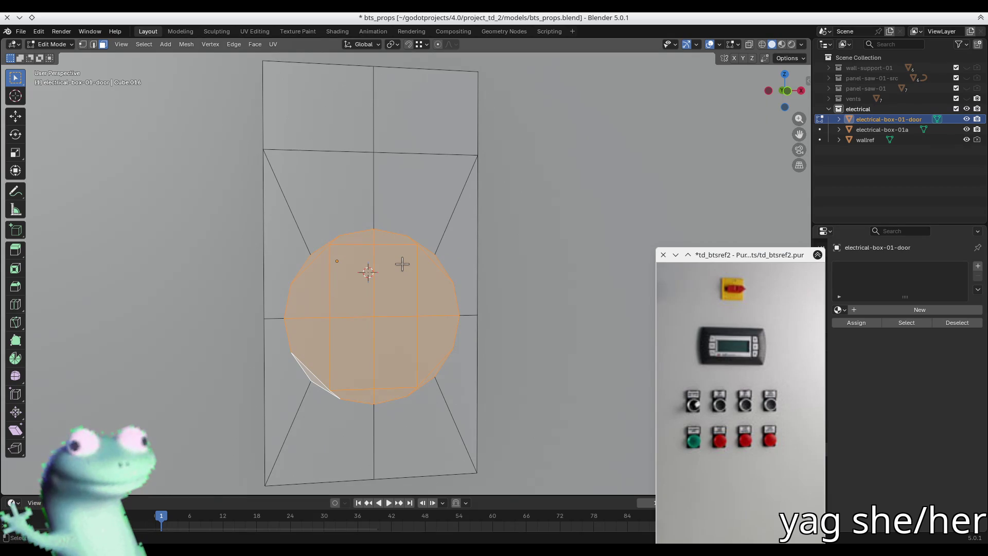
Clear the circle's inner edges and fill its outline with a single face.
key("x")
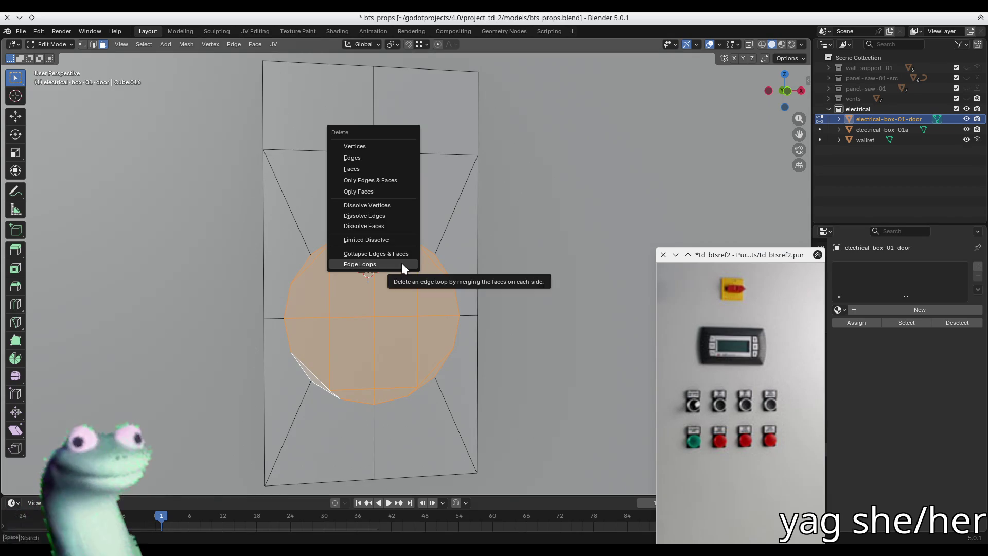
left_click(402, 264)
key("2")
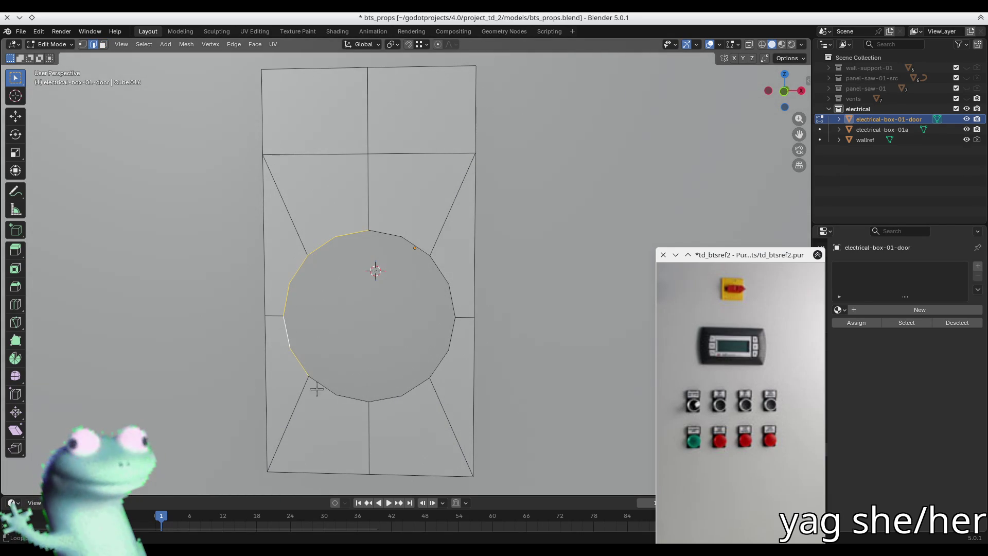
left_click(439, 365, "shift")
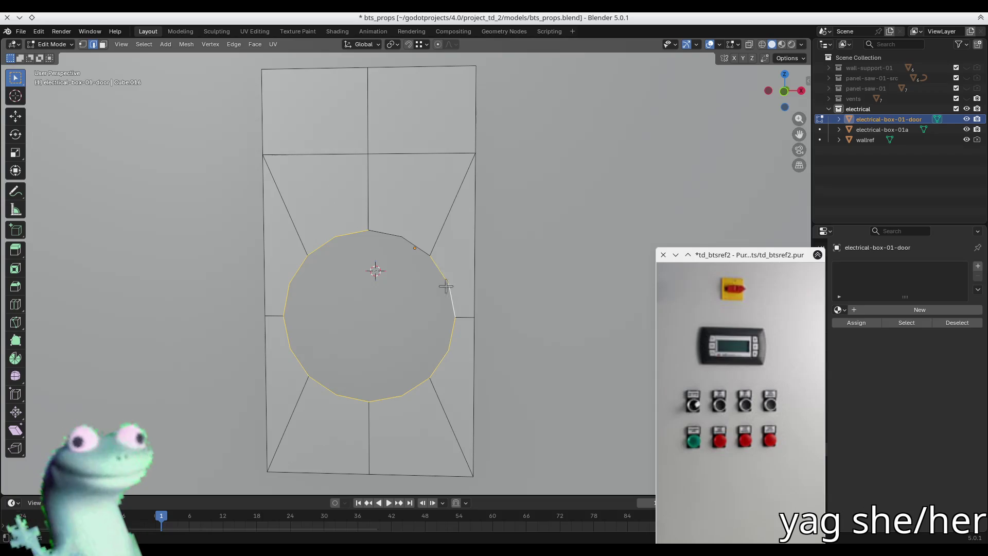
key("f")
key("3")
mouse_move(419, 262)
middle_mouse_down()
mouse_move(369, 302)
mouse_move(384, 318)
middle_mouse_up()
Shrink and extrude the circle face several times to build up a stepped disc.
key("s")
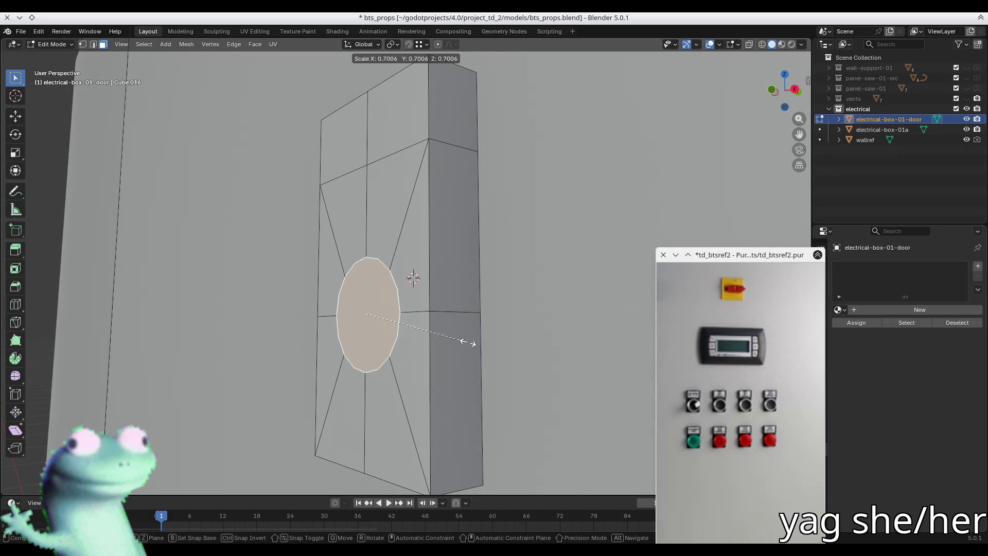
left_click(474, 342)
key("e")
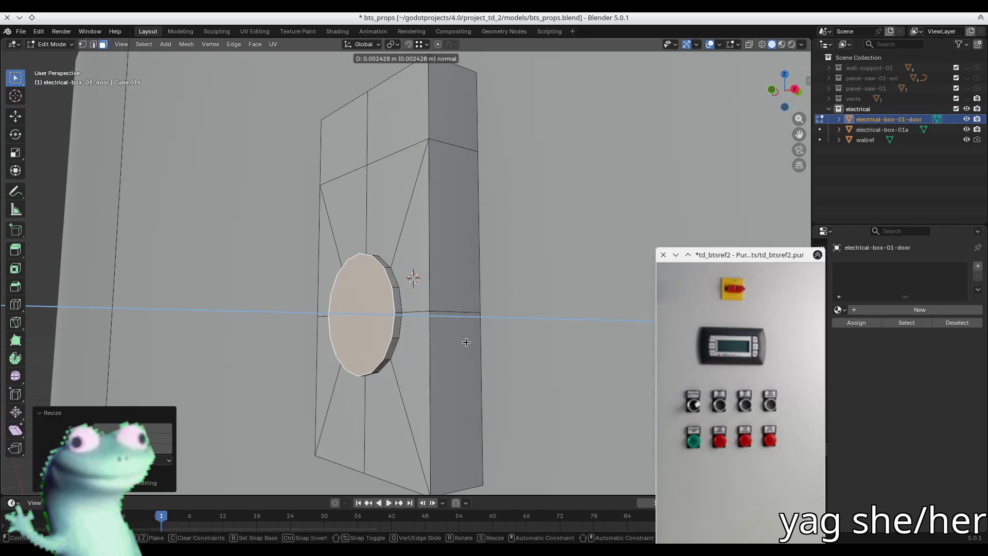
left_click(464, 344)
key("s")
left_click(463, 343)
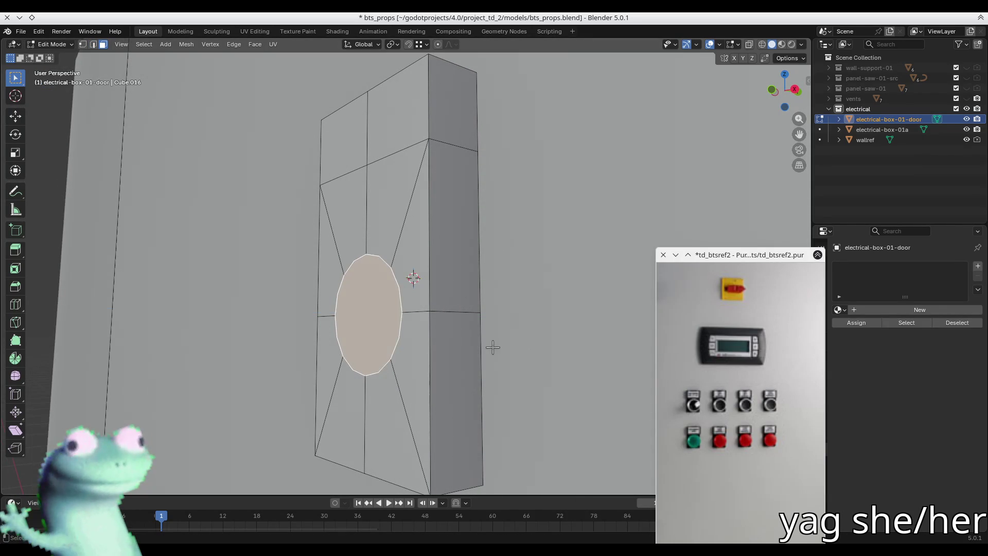
key("e")
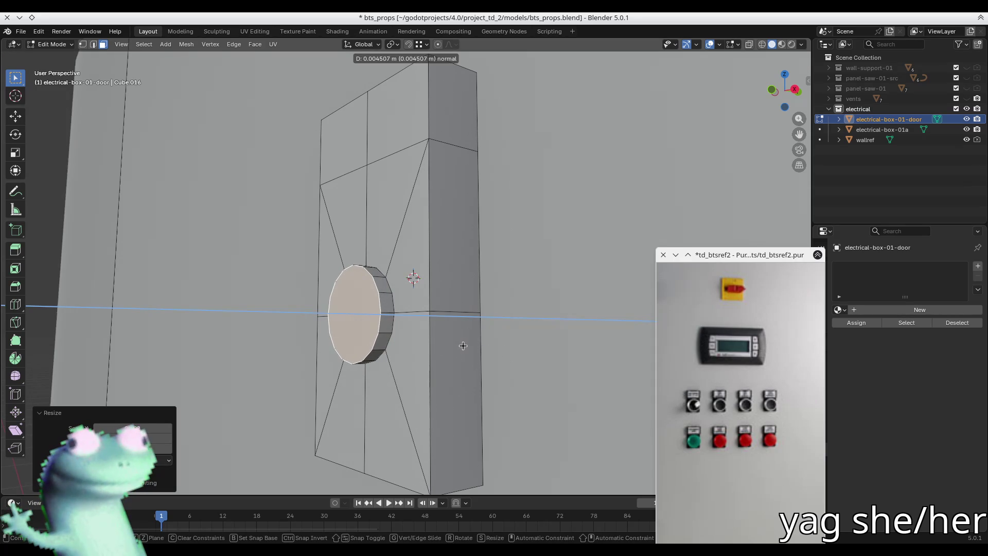
left_click(463, 344)
mouse_move(464, 344)
middle_mouse_down()
mouse_move(417, 319)
mouse_move(328, 325)
middle_mouse_up()
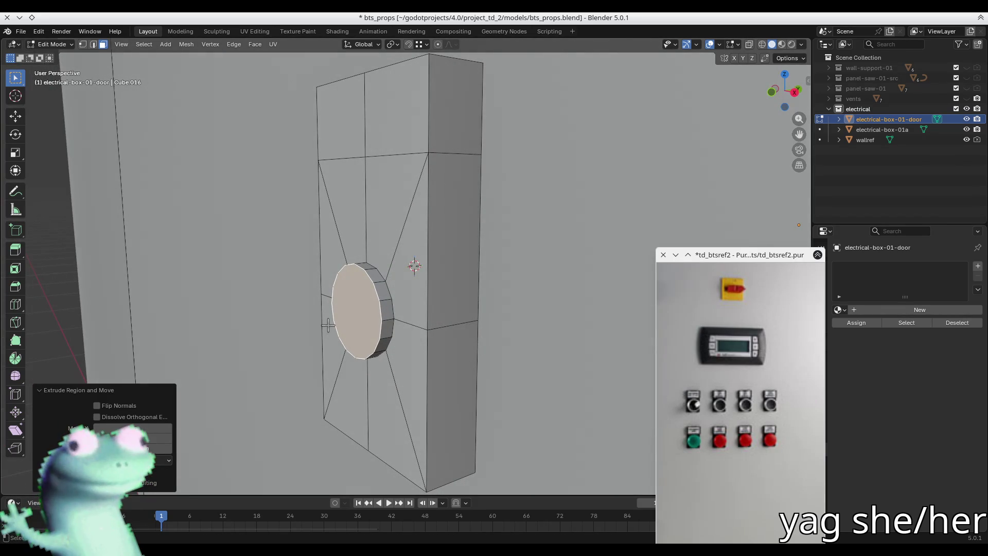
key("e")
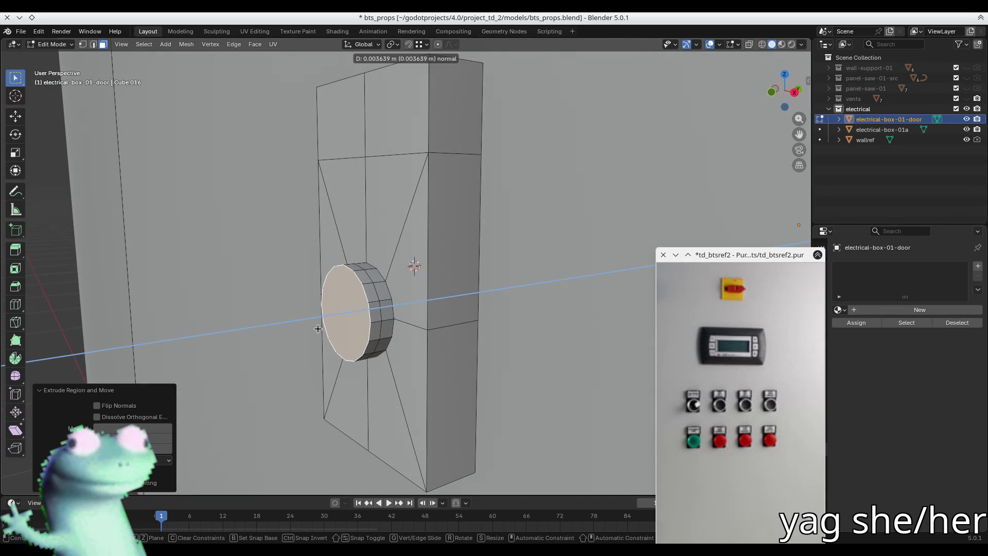
left_click(318, 328)
Push the disc's side ring of faces outward along their normals.
left_click(376, 301, "alt")
key("ctrl+f")
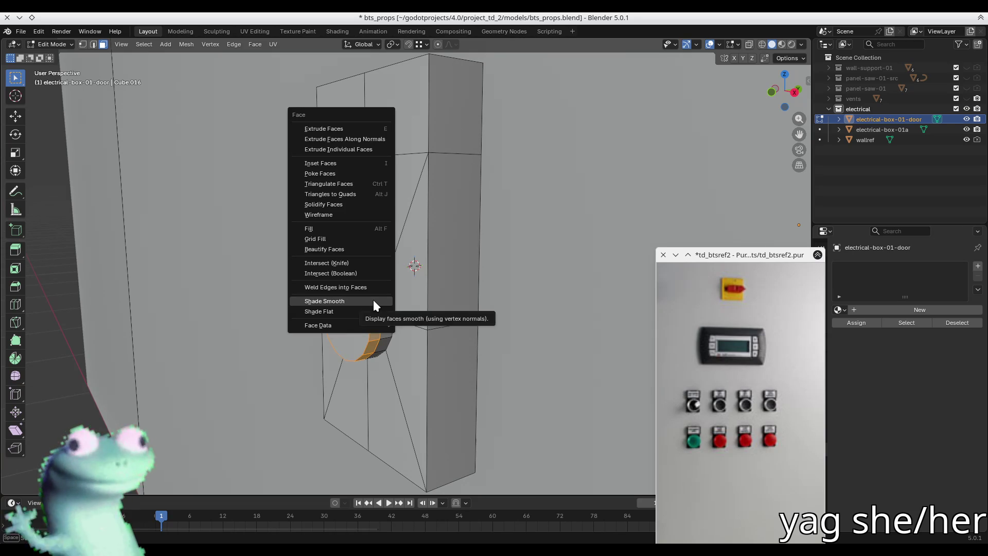
left_click(345, 139)
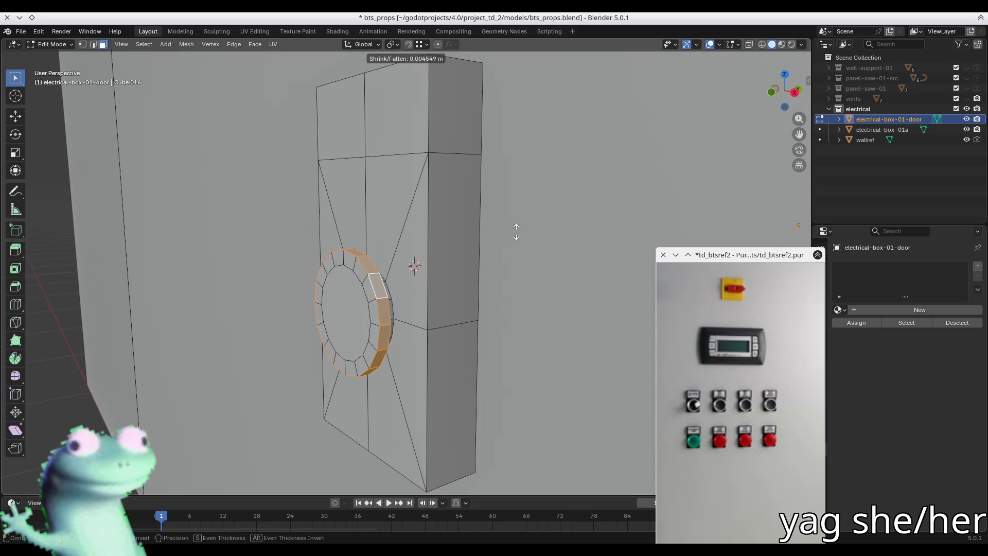
left_click(522, 226)
Extrude the disc front with its surrounding ring, scaling the new front slightly smaller.
left_click(350, 310)
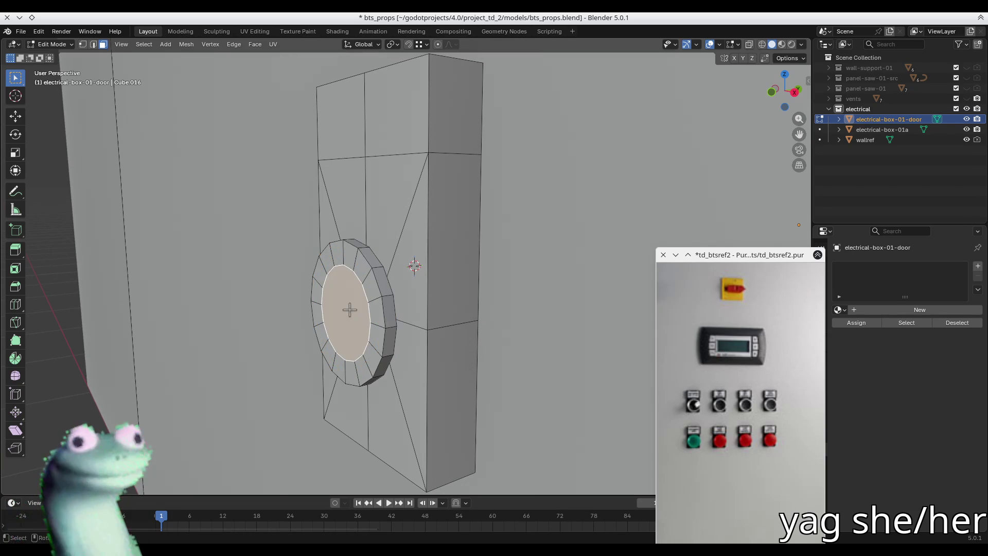
key("ctrl+KP_Add")
middle_click_drag(350, 303, 370, 309)
key("e")
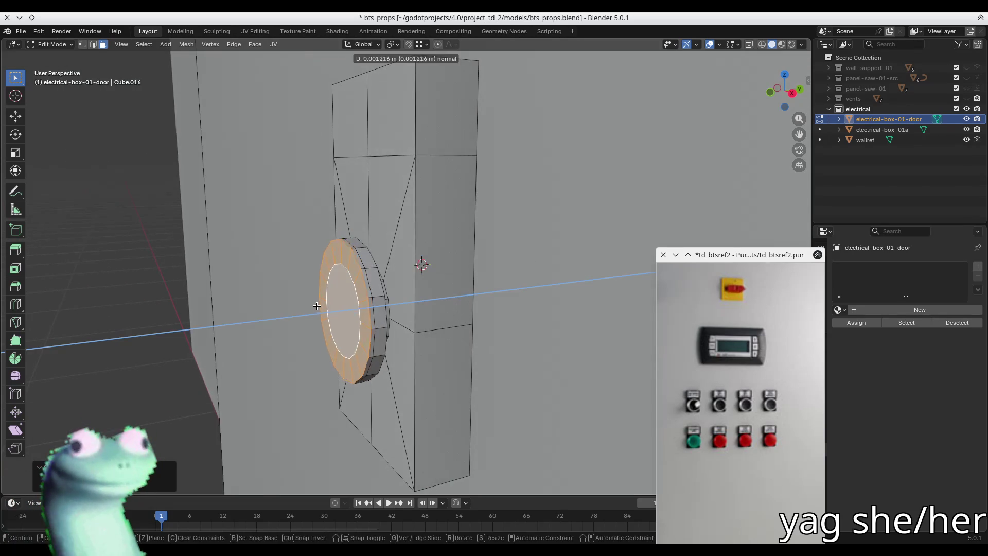
left_click(469, 330)
key("s")
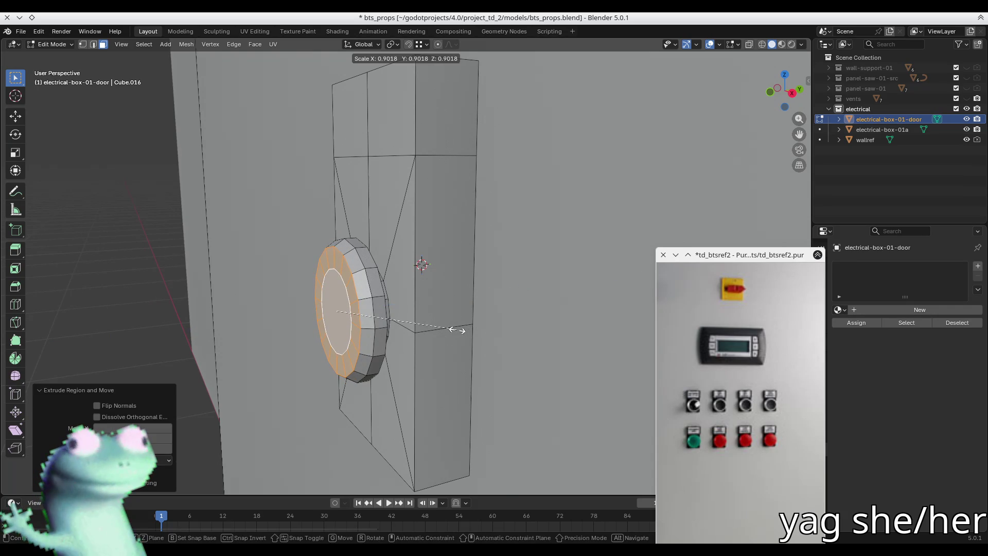
left_click(457, 330)
key("ctrl+KP_Subtract")
mouse_move(338, 303)
middle_mouse_down()
mouse_move(389, 293)
mouse_move(344, 278)
mouse_move(355, 270)
middle_mouse_up()
key("ctrl+KP_Add")
Delete the extra edge loops on the disc and refill the ring's interior.
key("x")
left_click(383, 292)
key("f")
key("3")
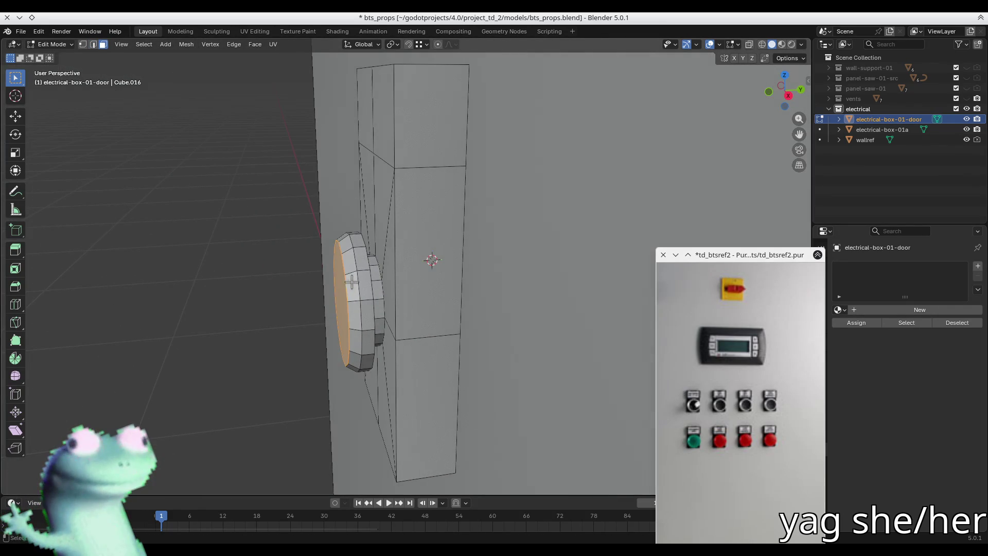
left_click(356, 270, "alt")
left_click(350, 272, "shift")
key("x")
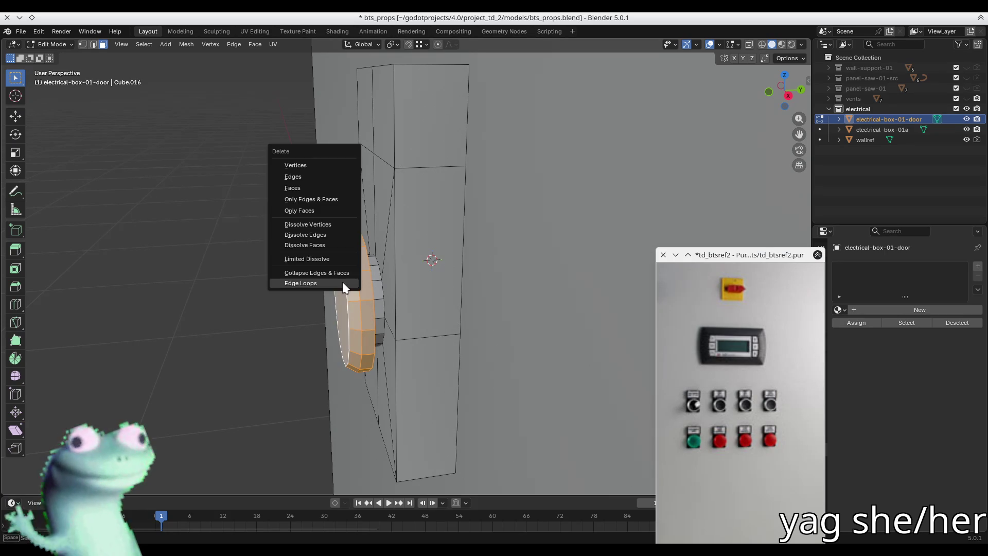
left_click(341, 282)
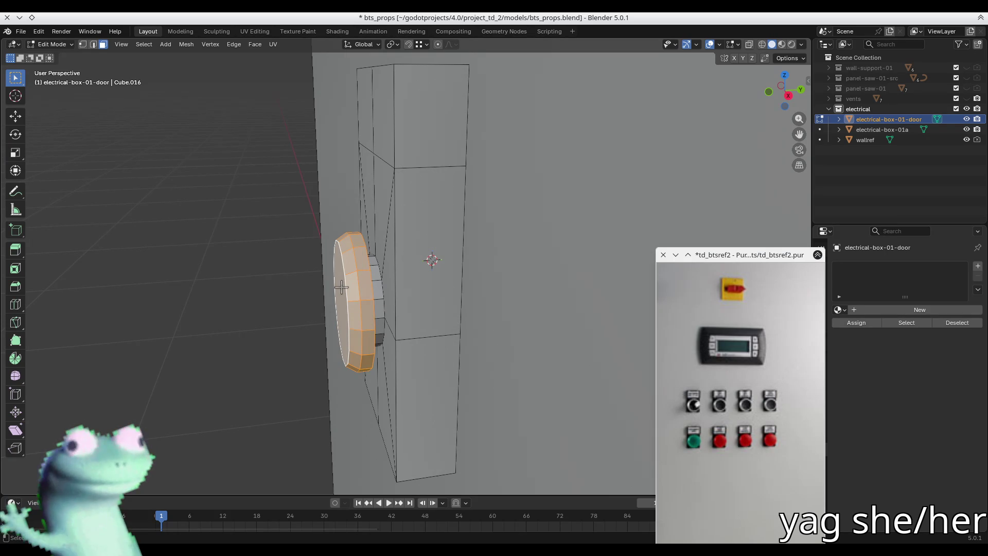
key("x")
left_click(341, 286)
mouse_move(340, 286)
middle_mouse_down()
mouse_move(318, 287)
mouse_move(412, 286)
mouse_move(489, 254)
mouse_move(360, 281)
mouse_move(298, 262)
middle_mouse_up()
key("Tab")
scroll(319, 278, "up", 5)
key("Tab")
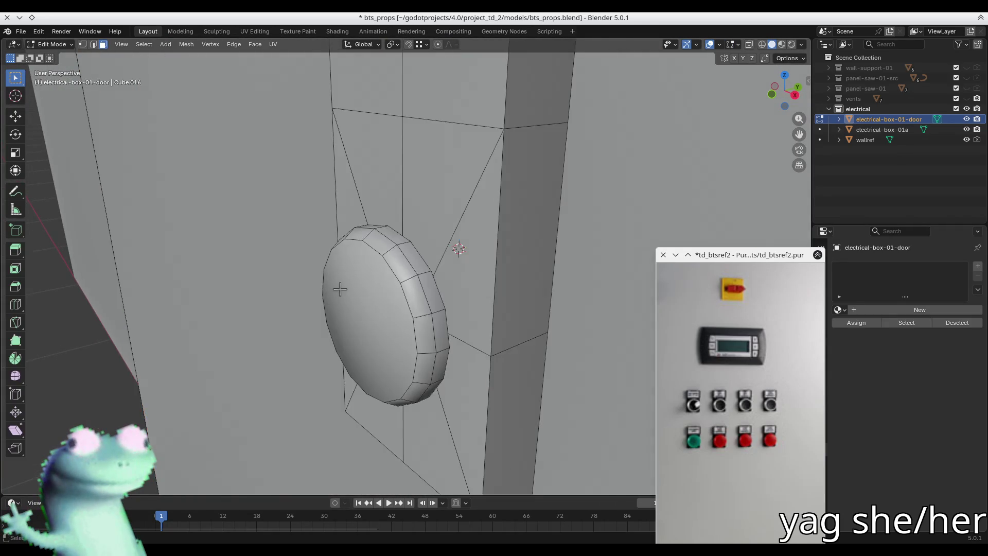
scroll(339, 289, "down", 5)
mouse_move(340, 289)
middle_mouse_down()
mouse_move(273, 214)
mouse_move(318, 273)
mouse_move(309, 242)
mouse_move(373, 210)
mouse_move(520, 326)
mouse_move(434, 331)
mouse_move(490, 347)
mouse_move(331, 309)
middle_mouse_up()
left_click(467, 334)
key("ctrl+KP_Add")
key("ctrl+KP_Add")
key("h")
key("alt+h")
left_click(489, 347)
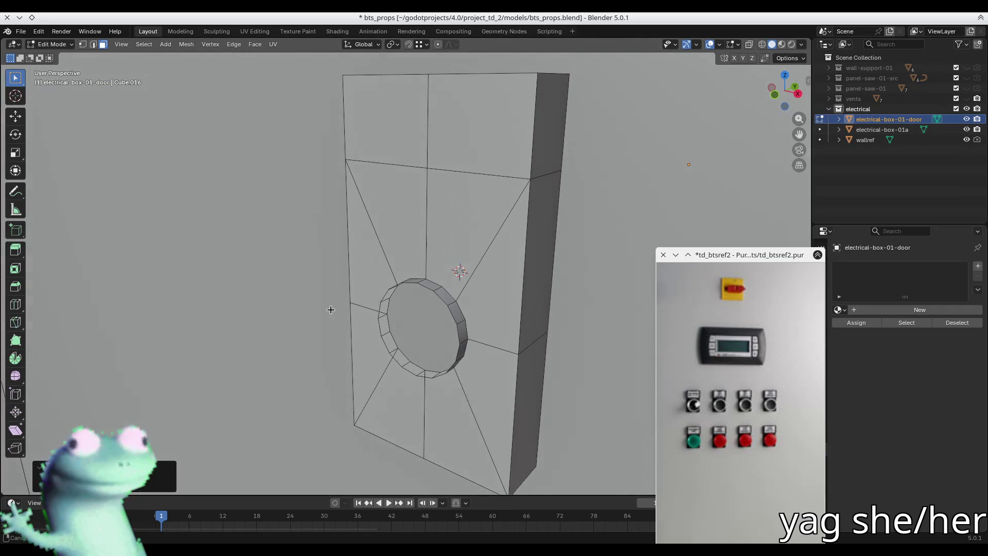
mouse_move(437, 281)
middle_mouse_down()
mouse_move(463, 273)
mouse_move(448, 232)
mouse_move(430, 236)
mouse_move(452, 203)
mouse_move(517, 220)
mouse_move(542, 255)
mouse_move(499, 277)
middle_mouse_up()
scroll(472, 278, "up", 2)
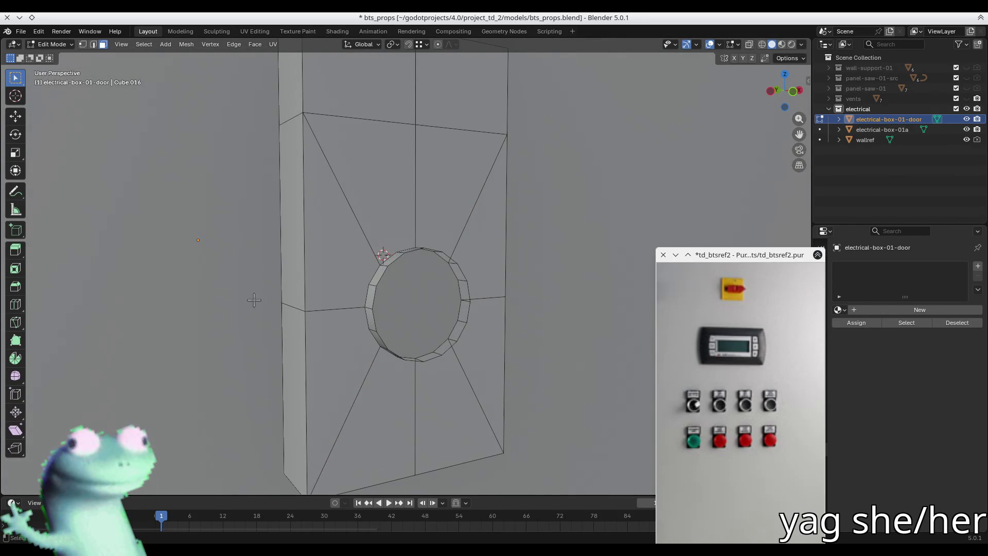
scroll(253, 300, "down", 2)
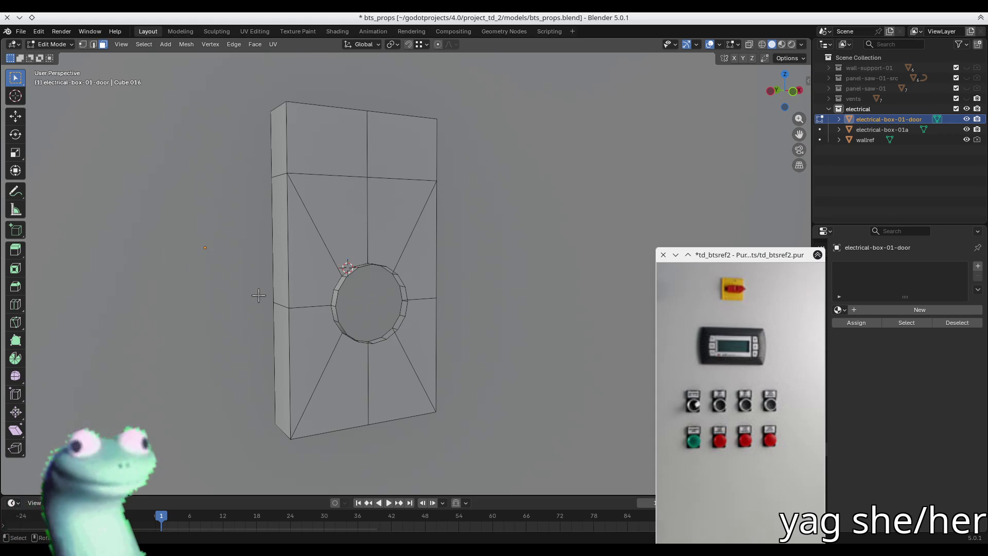
key("f")
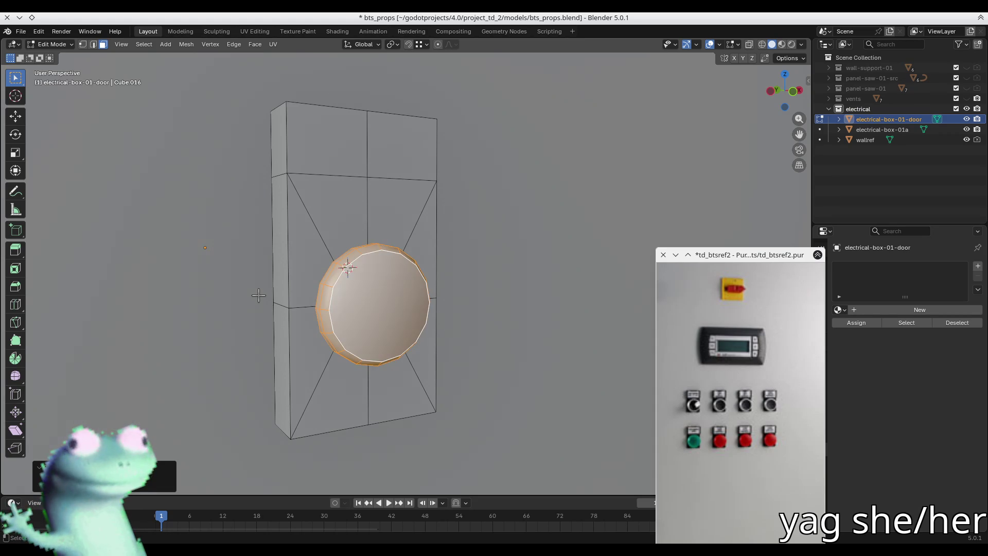
middle_click_drag(499, 244, 116, 196)
key("alt+a")
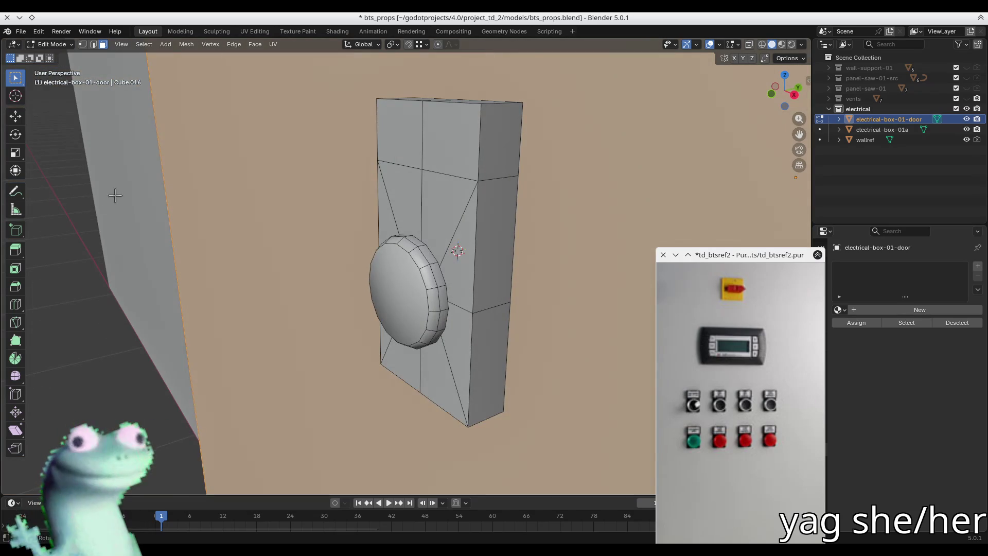
key("b")
mouse_move(103, 326)
middle_mouse_down()
mouse_move(316, 248)
mouse_move(424, 247)
mouse_move(443, 233)
mouse_move(450, 194)
middle_mouse_up()
key("alt+z")
key("2")
left_click(416, 197)
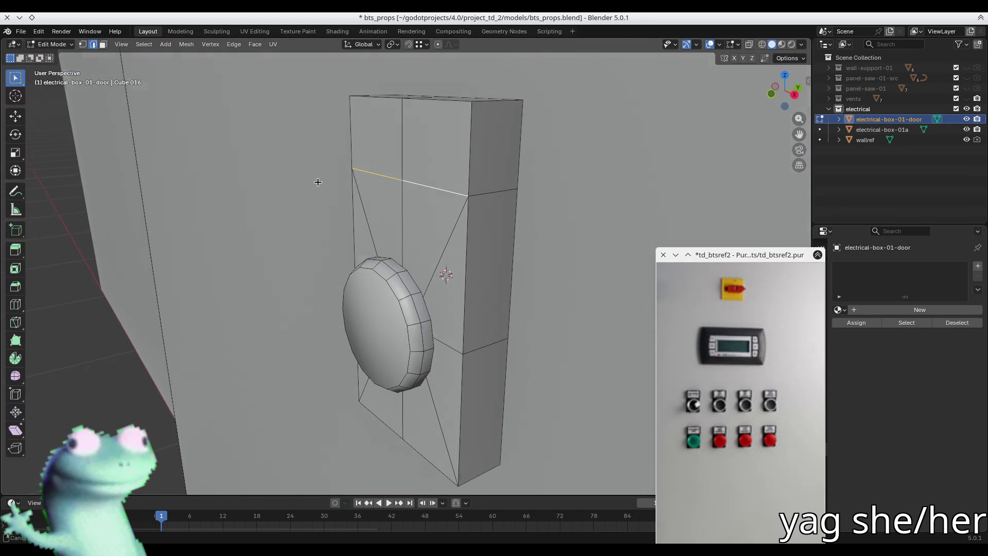
In front view with X-ray, lower the plate's top row of vertices along Z.
key("KP_1")
key("alt+z")
left_click_drag(249, 195, 515, 166)
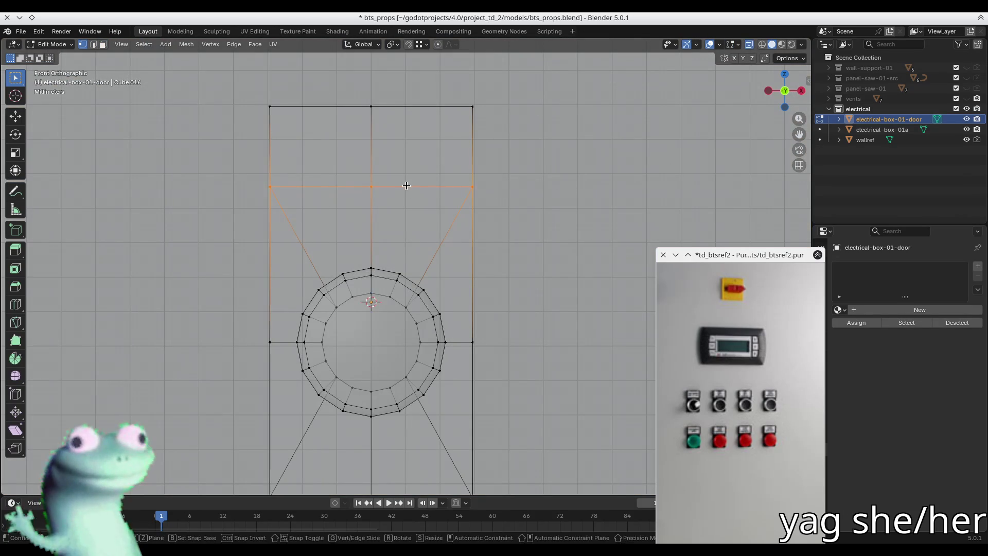
key("g")
key("z")
left_click(402, 225)
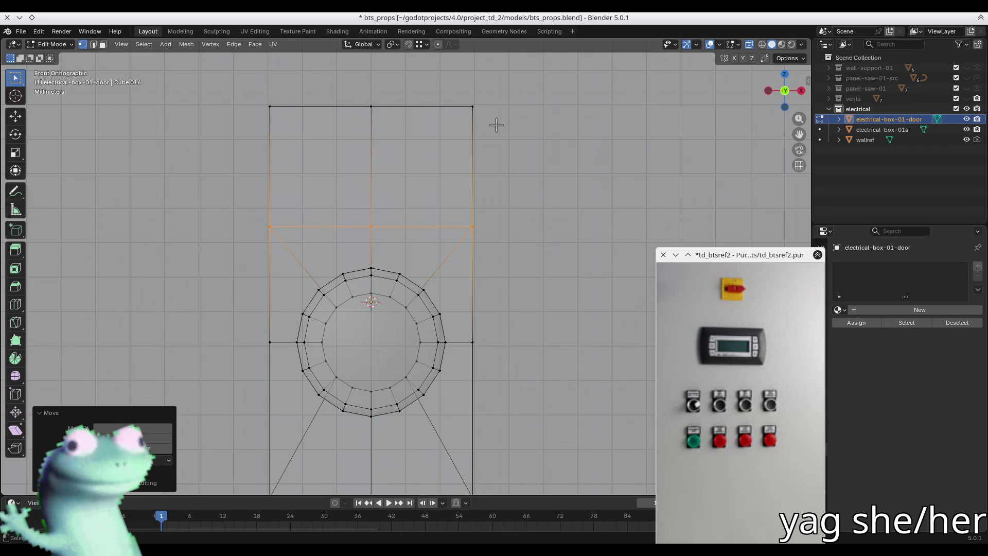
Extrude the plate's upper side, top and left faces outward along normals into a block.
mouse_move(510, 186)
middle_mouse_down()
mouse_move(466, 170)
mouse_move(479, 179)
middle_mouse_up()
key("3")
left_click(481, 177)
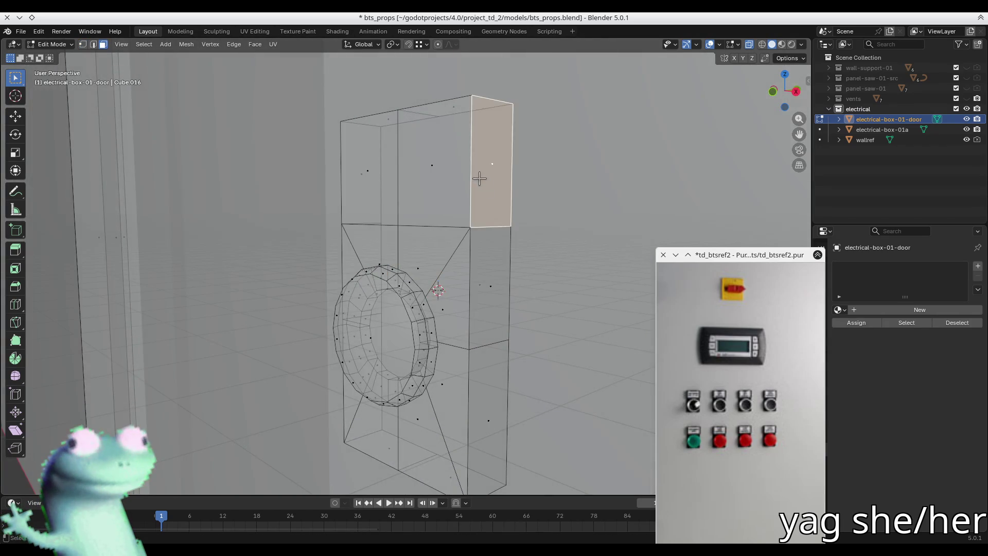
key("alt+z")
left_click(470, 105, "shift")
left_click(369, 105, "shift")
mouse_move(369, 105)
middle_mouse_down()
mouse_move(296, 192)
mouse_move(269, 180)
middle_mouse_up()
left_click(324, 193, "shift")
right_click(361, 225)
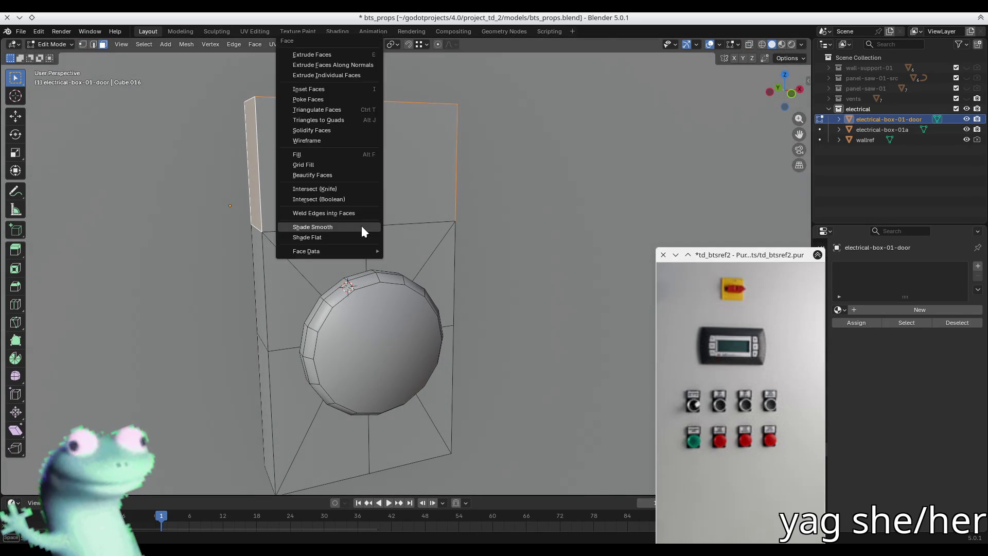
left_click(361, 225)
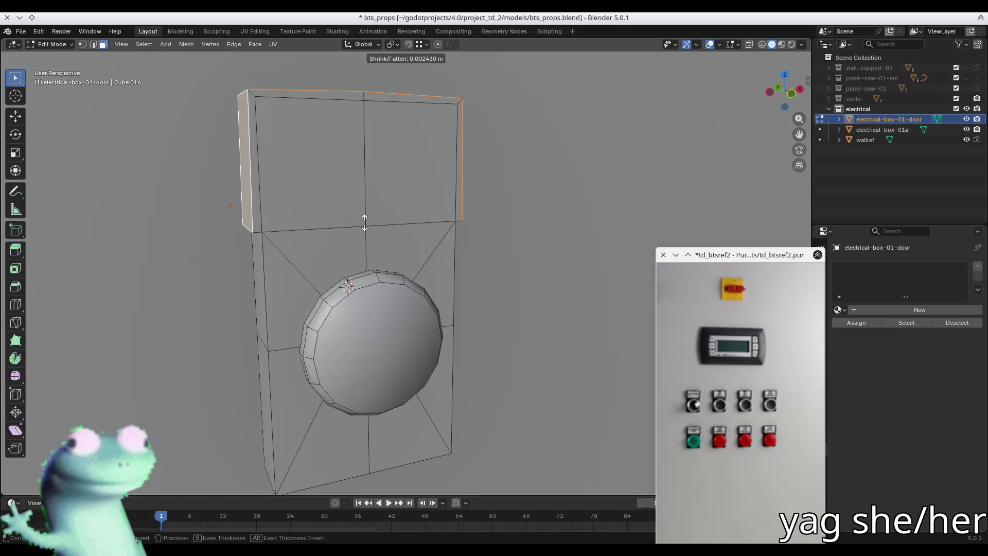
left_click(372, 217)
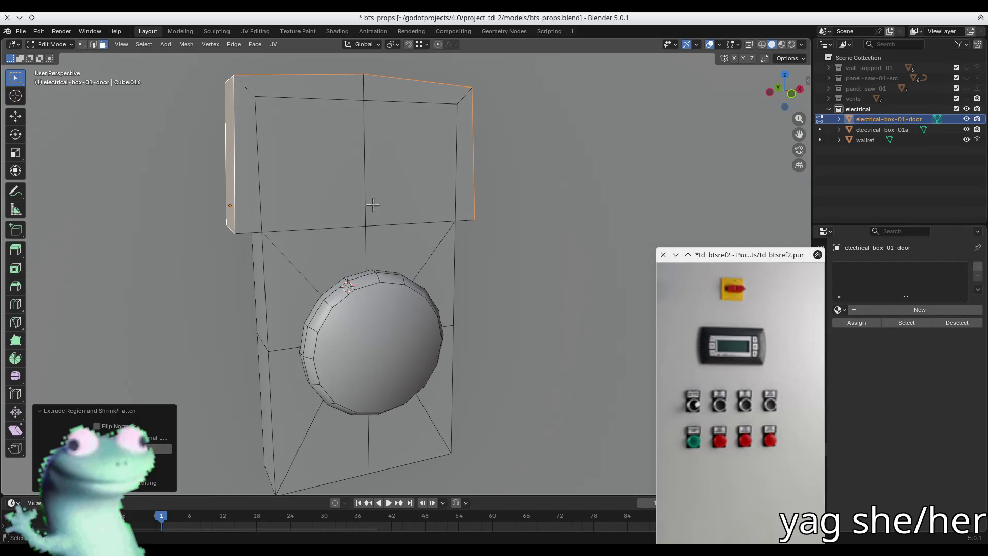
Flatten both side faces of the block by scaling them to 0 on X.
key("KP_1")
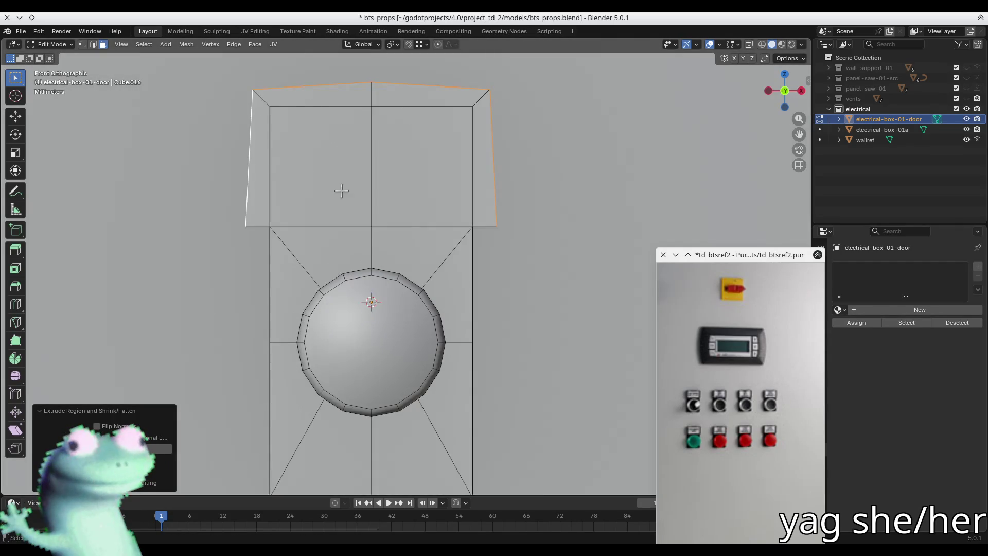
mouse_move(342, 191)
middle_mouse_down()
mouse_move(511, 141)
mouse_move(423, 159)
mouse_move(435, 162)
middle_mouse_up()
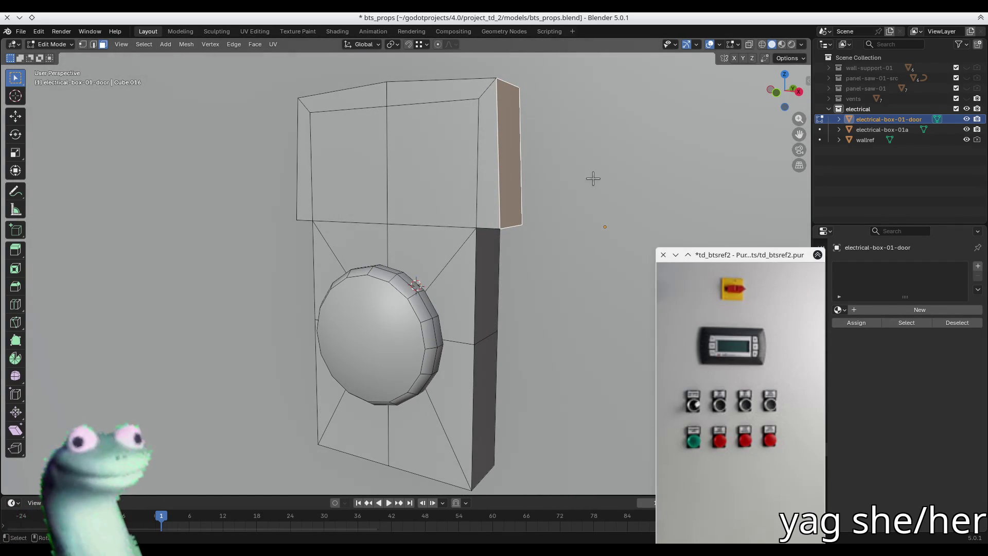
key("z")
key("s")
key("x")
key("0")
key("Return")
mouse_move(547, 212)
middle_mouse_down()
mouse_move(388, 203)
mouse_move(260, 166)
middle_mouse_up()
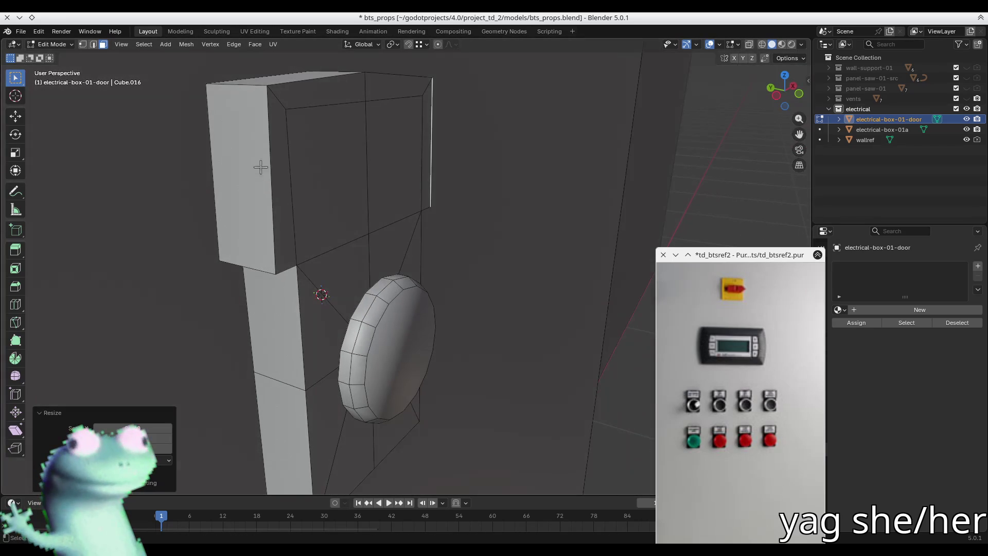
left_click(261, 167)
key("s")
key("x")
left_click(383, 194)
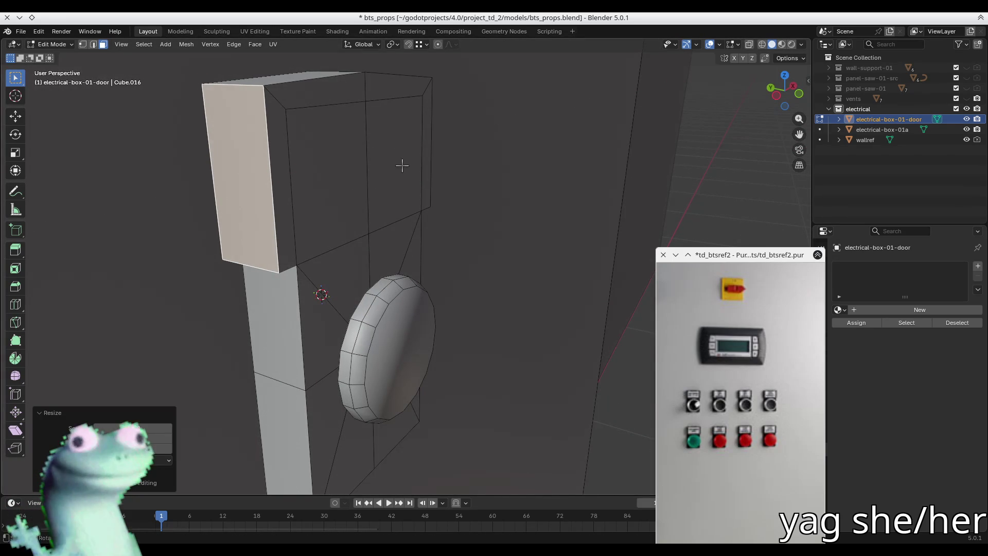
Level the block's top face by scaling it to 0 on Z, then return to object mode.
middle_click_drag(402, 166, 410, 118)
left_click(417, 98)
key("s")
key("y")
key("0")
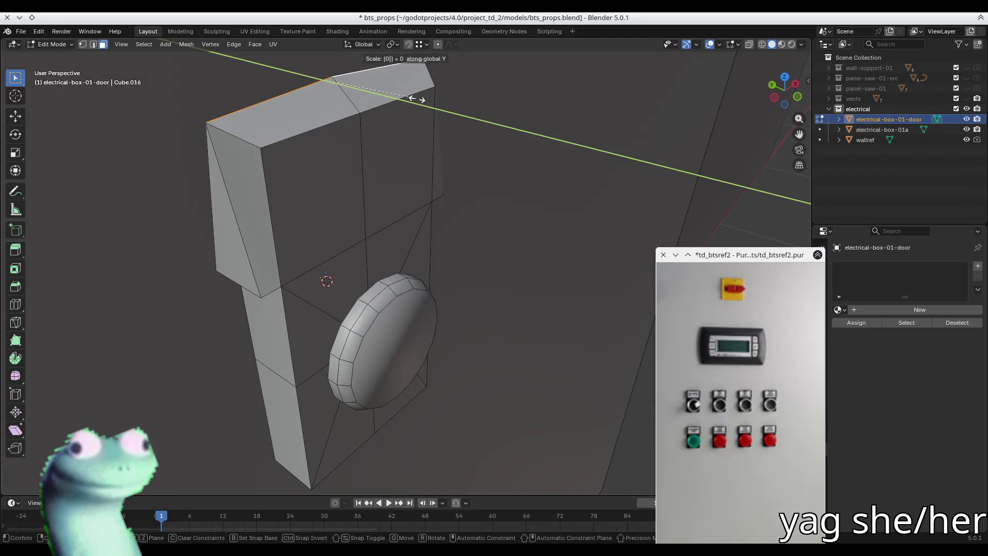
key("x")
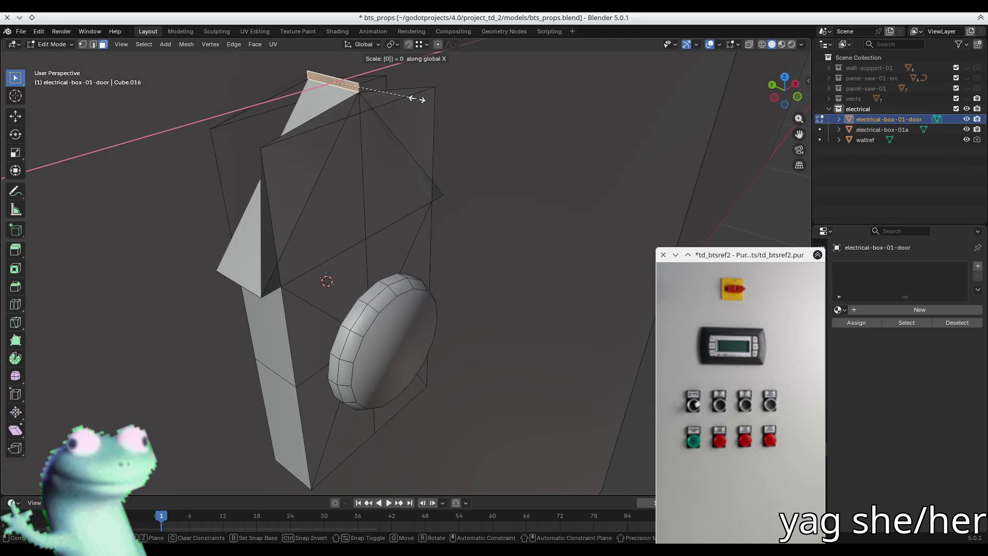
key("z")
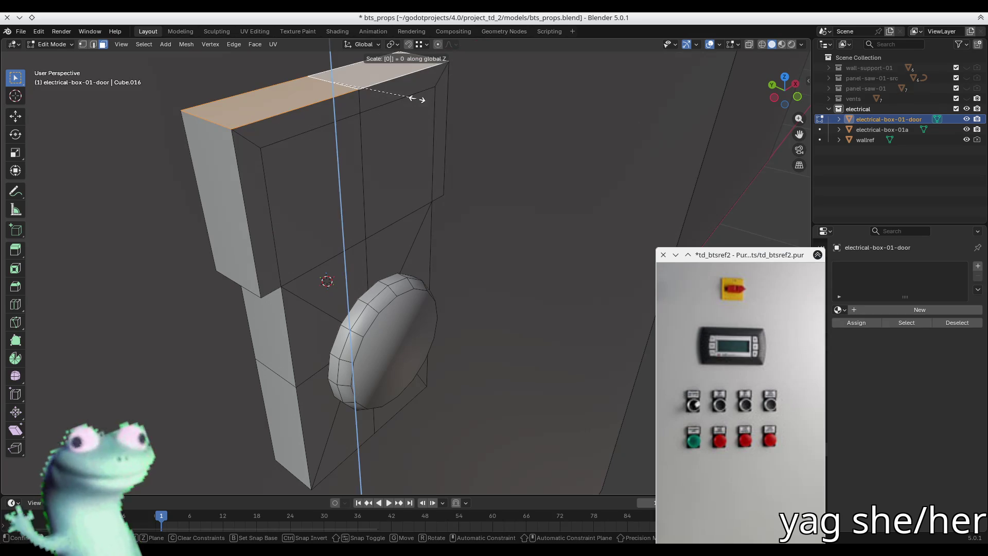
key("Return")
key("KP_1")
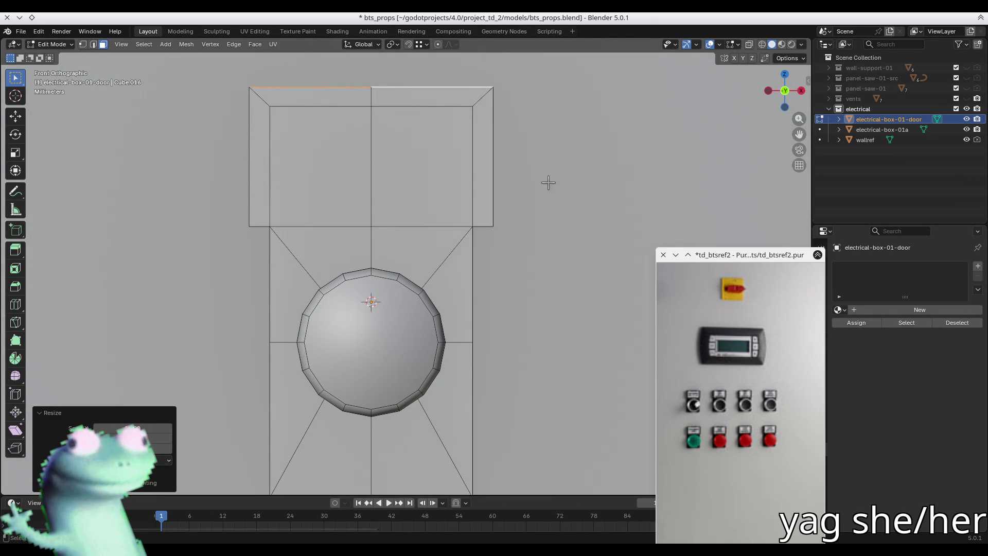
scroll(548, 182, "down", 12)
mouse_move(494, 216)
middle_mouse_down()
mouse_move(479, 221)
mouse_move(401, 181)
middle_mouse_up()
key("Tab")
left_click(306, 250)
middle_click_drag(306, 250, 333, 249)
left_click(466, 235)
mouse_move(466, 235)
middle_mouse_down()
mouse_move(435, 258)
mouse_move(331, 223)
mouse_move(258, 229)
mouse_move(281, 251)
middle_mouse_up()
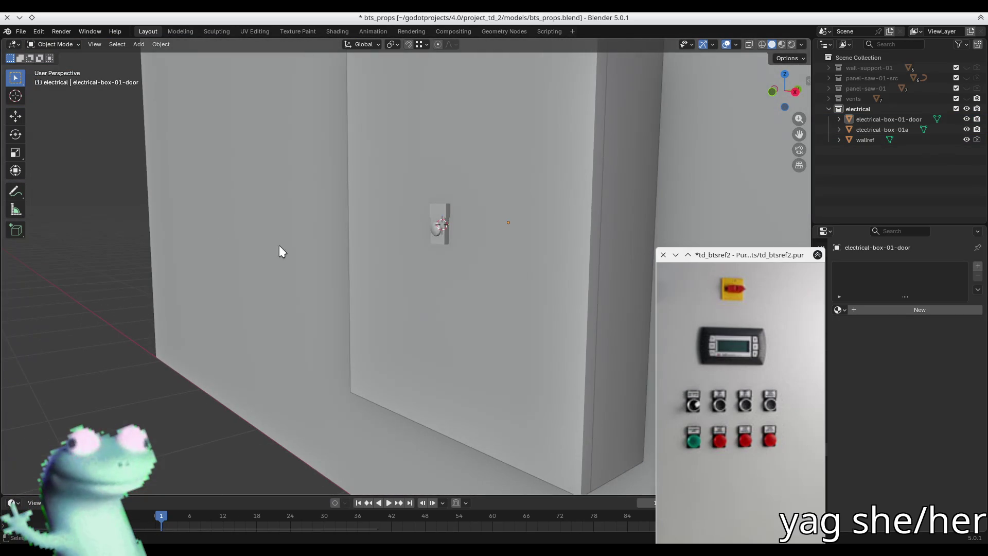
key("shift+s")
left_click(446, 258)
scroll(444, 257, "down", 5)
mouse_move(445, 258)
middle_mouse_down()
mouse_move(415, 264)
mouse_move(446, 335)
mouse_move(466, 291)
mouse_move(545, 282)
mouse_move(515, 327)
mouse_move(448, 344)
mouse_move(446, 306)
mouse_move(340, 309)
mouse_move(477, 296)
mouse_move(490, 312)
middle_mouse_up()
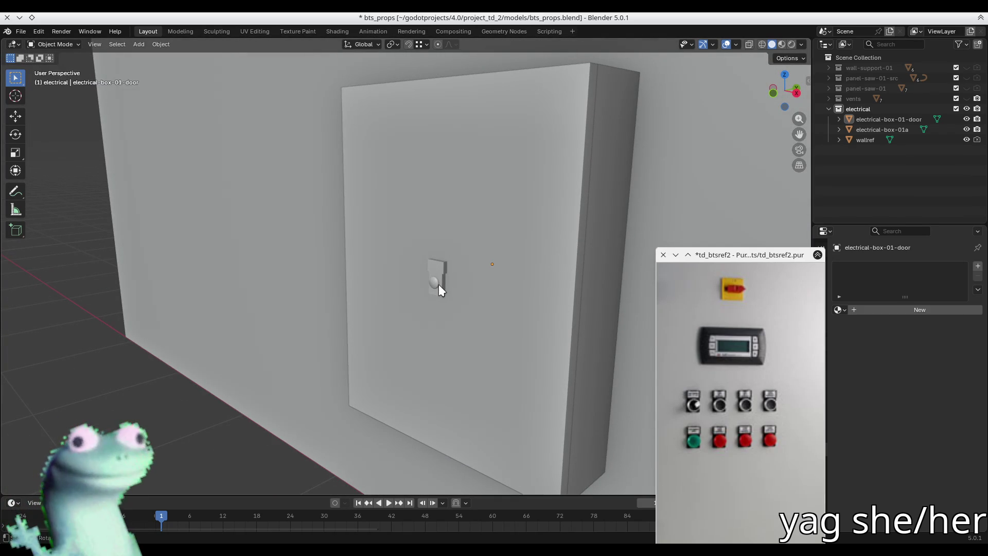
mouse_move(439, 284)
middle_mouse_down()
mouse_move(531, 236)
mouse_move(542, 241)
middle_mouse_up()
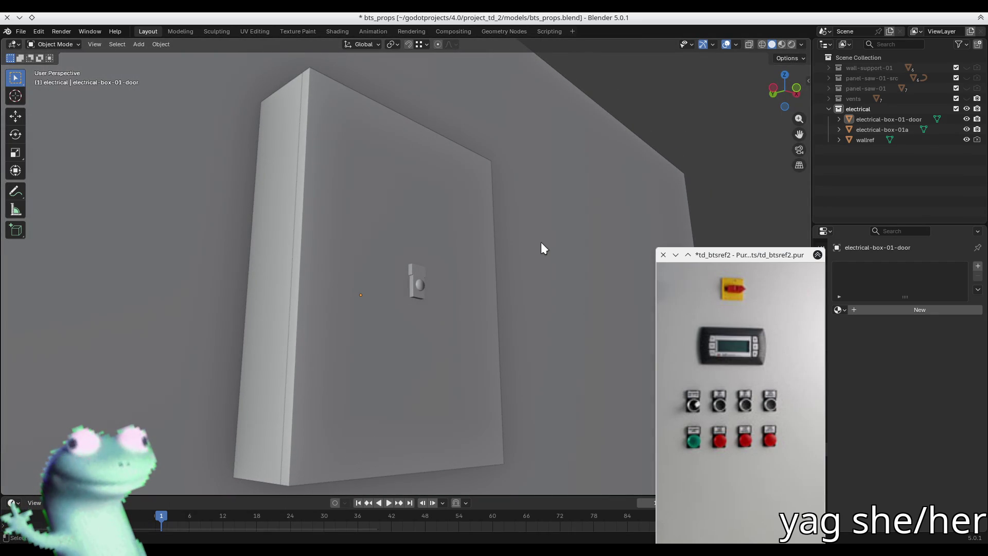
left_click(420, 287)
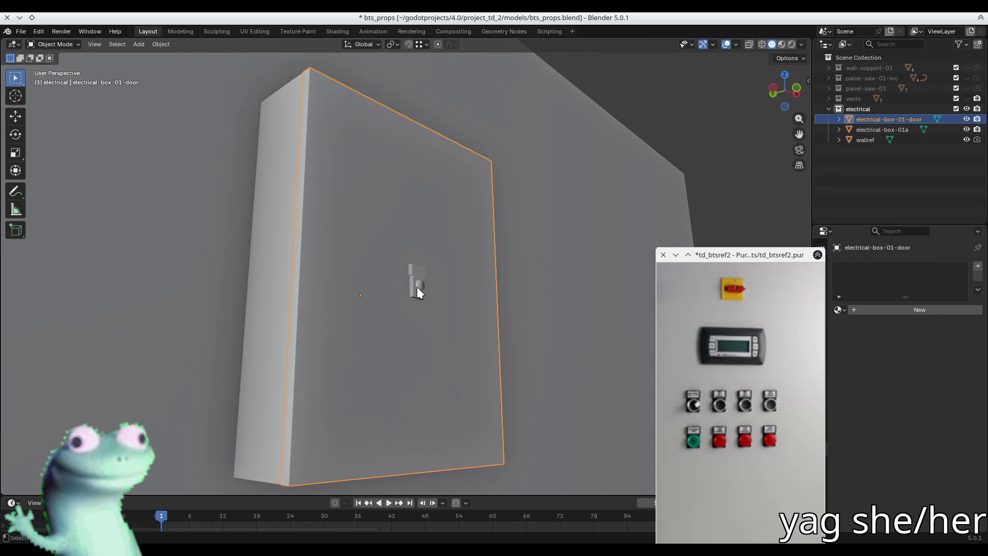
key("Tab")
mouse_move(421, 286)
middle_mouse_down()
mouse_move(392, 305)
mouse_move(327, 283)
mouse_move(416, 326)
mouse_move(407, 327)
mouse_move(377, 313)
mouse_move(465, 344)
mouse_move(503, 342)
middle_mouse_up()
scroll(392, 309, "up", 5)
scroll(406, 327, "up", 3)
Bevel the edge loop around the top block, undoing an unwanted vertex merge.
key("2")
left_click(405, 329, "alt")
key("ctrl+b")
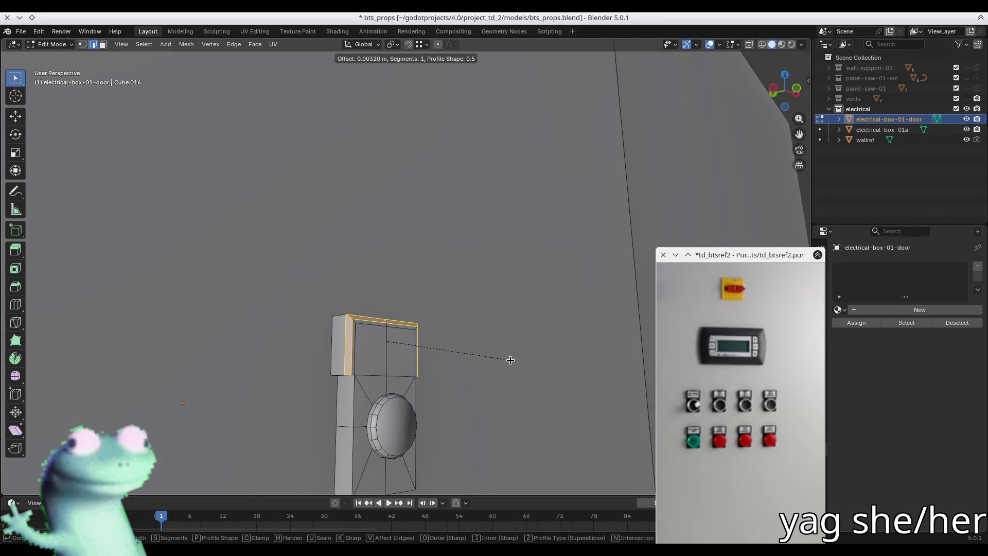
left_click(519, 395)
key("a")
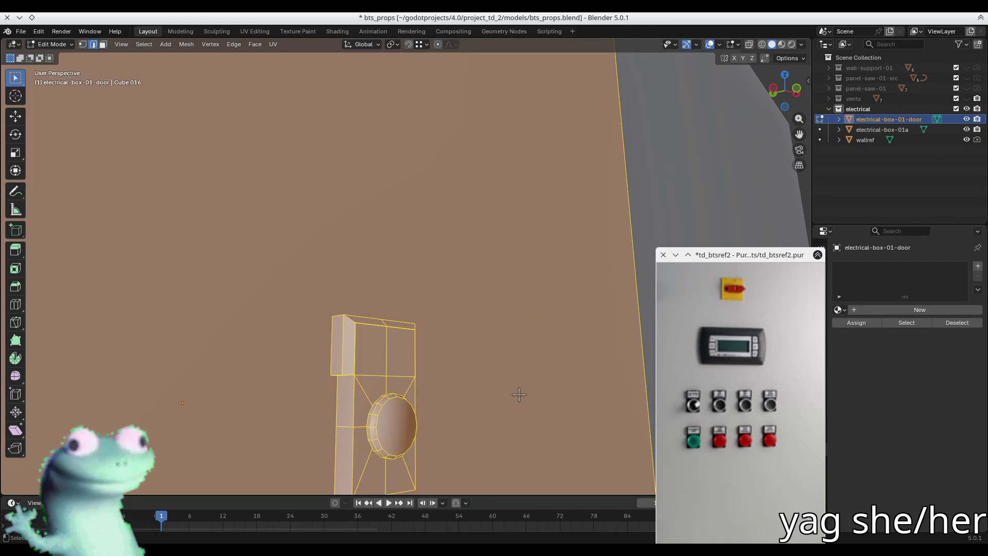
key("m")
left_click(519, 396)
mouse_move(519, 396)
middle_mouse_down()
mouse_move(457, 375)
mouse_move(400, 392)
mouse_move(399, 379)
middle_mouse_up()
key("ctrl+z")
key("ctrl+z")
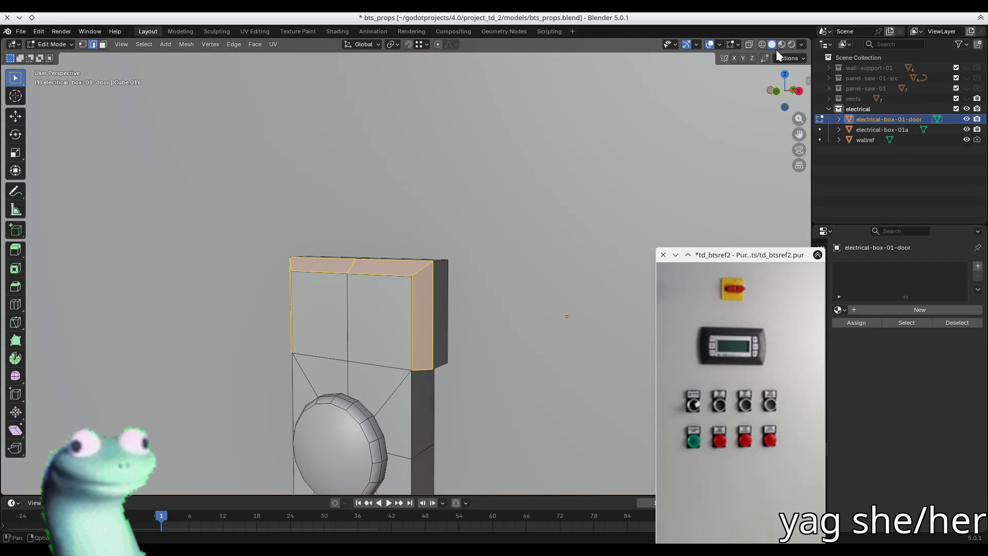
Bevel the top block's selected edges again and check the result.
mouse_move(545, 236)
middle_mouse_down()
mouse_move(499, 229)
mouse_move(397, 315)
mouse_move(451, 284)
middle_mouse_up()
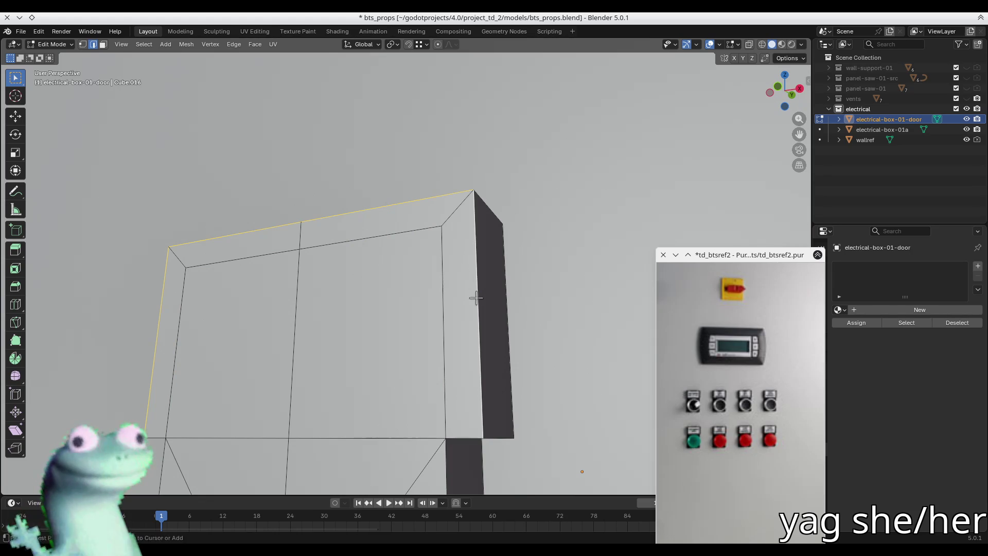
key("ctrl+b")
left_click(612, 283)
mouse_move(432, 295)
middle_mouse_down()
mouse_move(468, 329)
mouse_move(496, 326)
mouse_move(485, 319)
middle_mouse_up()
scroll(486, 319, "up", 3)
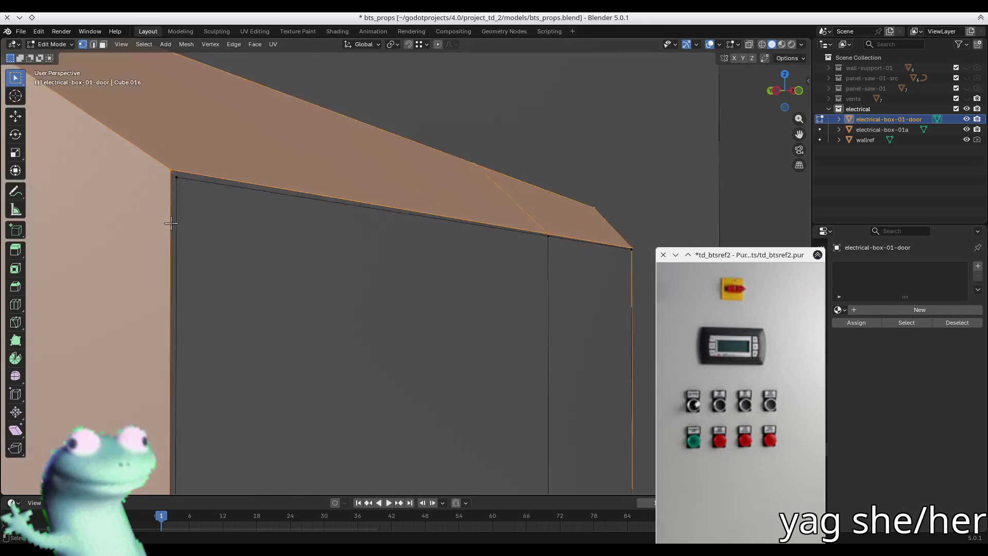
scroll(195, 227, "down", 4)
Collapse the bevel's left corner vertices to taper the top block.
key("1")
middle_click_drag(247, 258, 287, 214)
key("2")
middle_click_drag(352, 228, 237, 229)
key("1")
left_click(178, 300)
key("m")
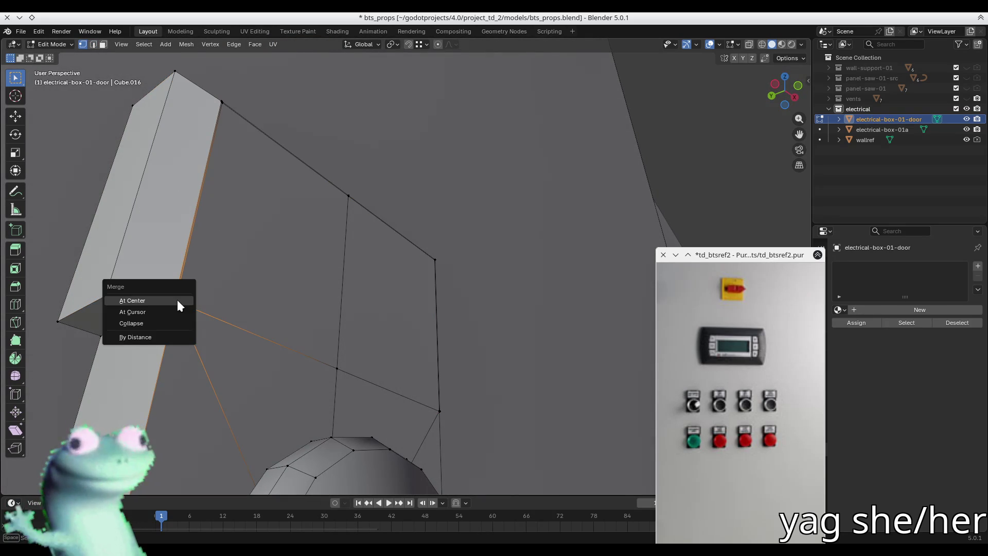
left_click(171, 323)
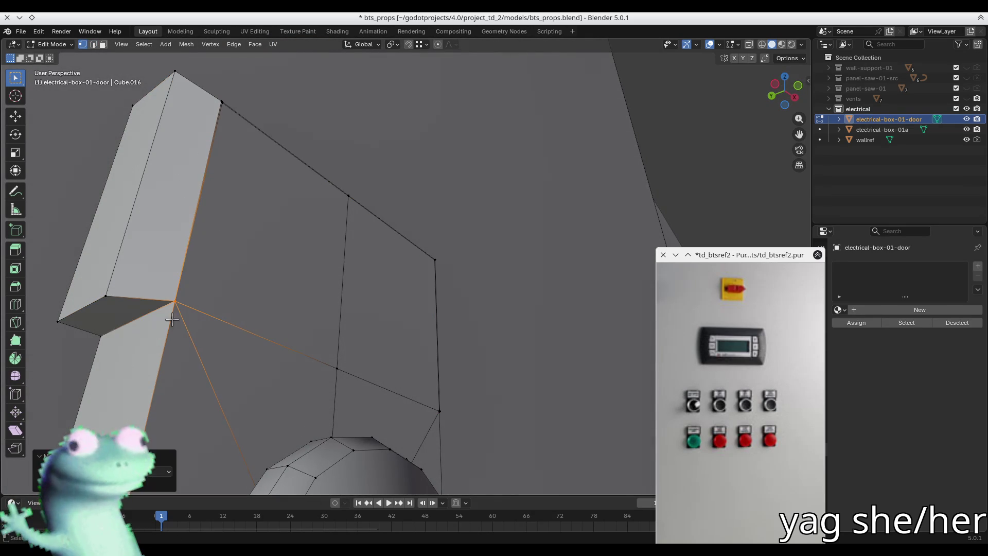
middle_click_drag(257, 186, 212, 246)
left_click(212, 247)
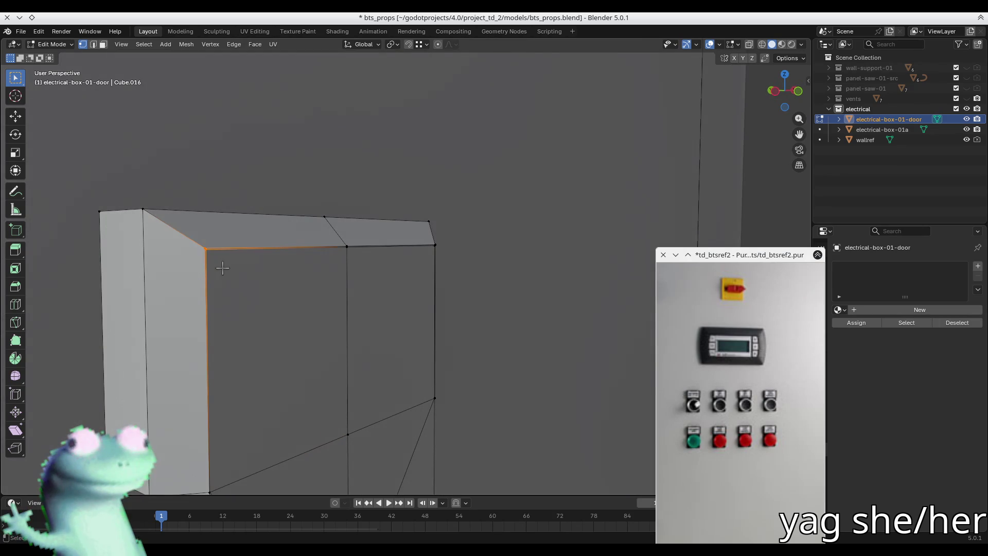
key("m")
left_click(221, 266)
key("m")
left_click(372, 265)
Collapse the right and lower corner vertices, undoing one bad merge along the way.
middle_click_drag(371, 266, 286, 277)
left_click(426, 252, "shift")
key("m")
left_click(437, 261)
key("ctrl+z")
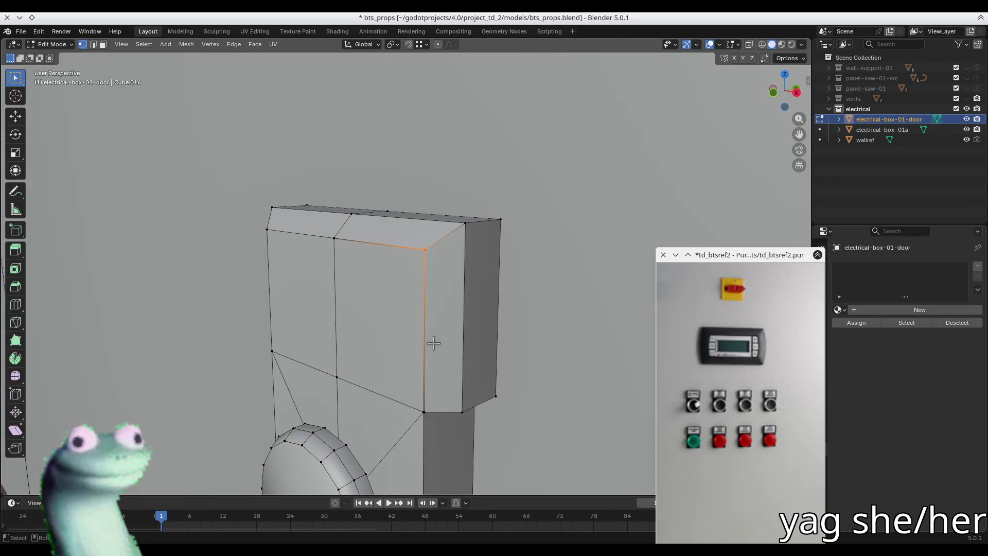
key("m")
left_click(434, 342)
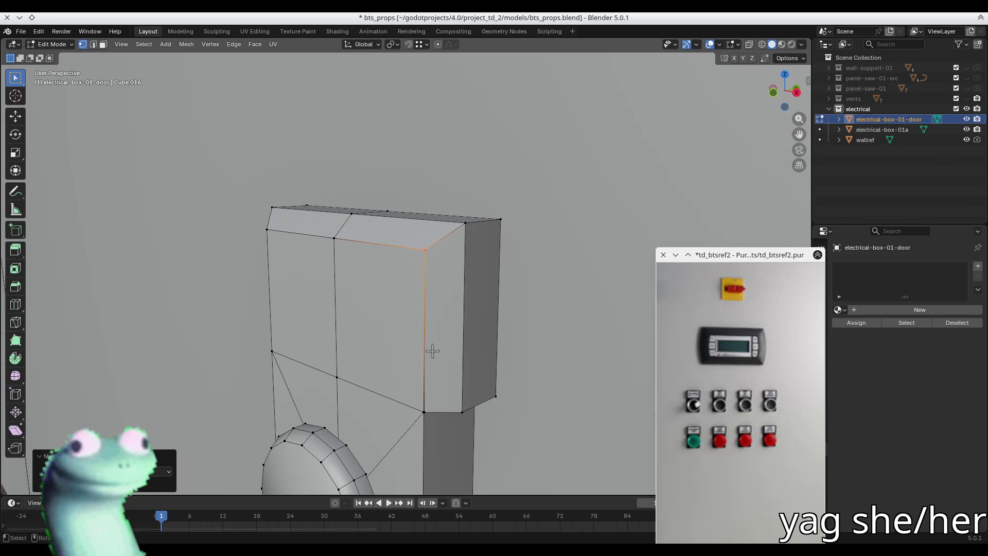
left_click(421, 413)
key("m")
left_click(418, 415)
mouse_move(418, 415)
middle_mouse_down()
mouse_move(372, 296)
mouse_move(462, 354)
mouse_move(321, 251)
mouse_move(240, 253)
mouse_move(280, 268)
mouse_move(295, 249)
mouse_move(346, 256)
mouse_move(379, 286)
mouse_move(287, 308)
middle_mouse_up()
Return to object mode, save bts_props.blend and switch over to Firefox.
key("3")
key("Tab")
scroll(321, 250, "down", 5)
scroll(289, 331, "up", 2)
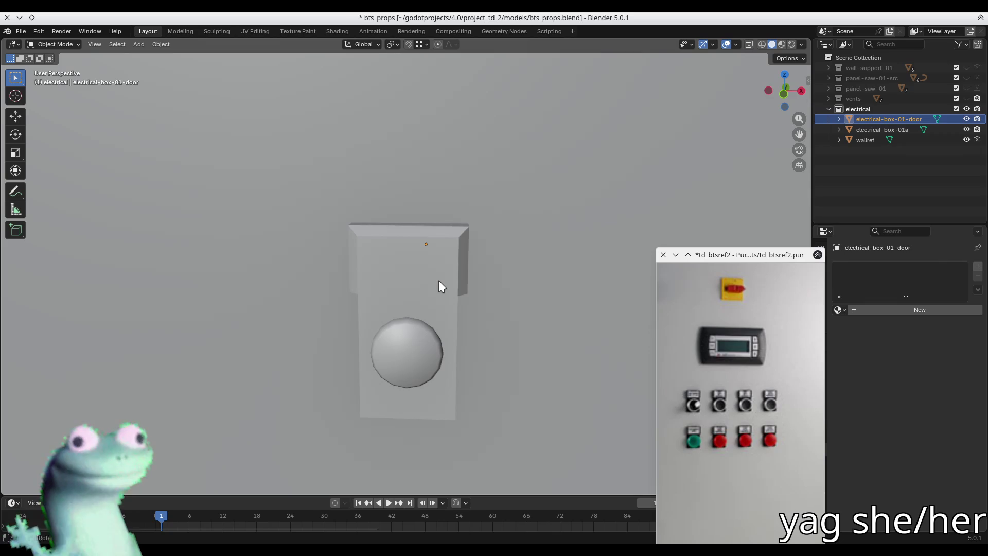
key("ctrl+s")
mouse_move(436, 279)
middle_mouse_down()
mouse_move(375, 257)
mouse_move(373, 274)
mouse_move(435, 233)
middle_mouse_up()
scroll(372, 273, "down", 3)
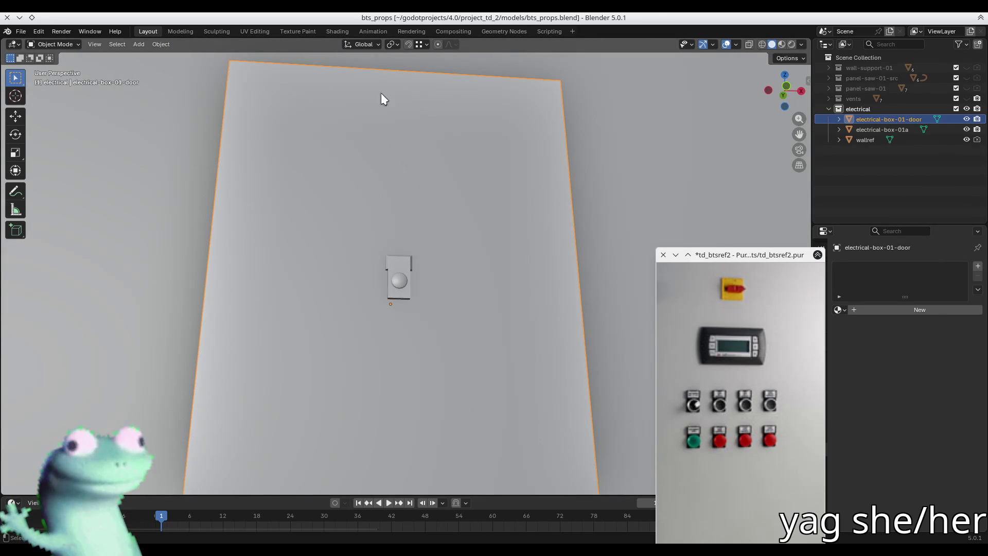
key("alt+Tab")
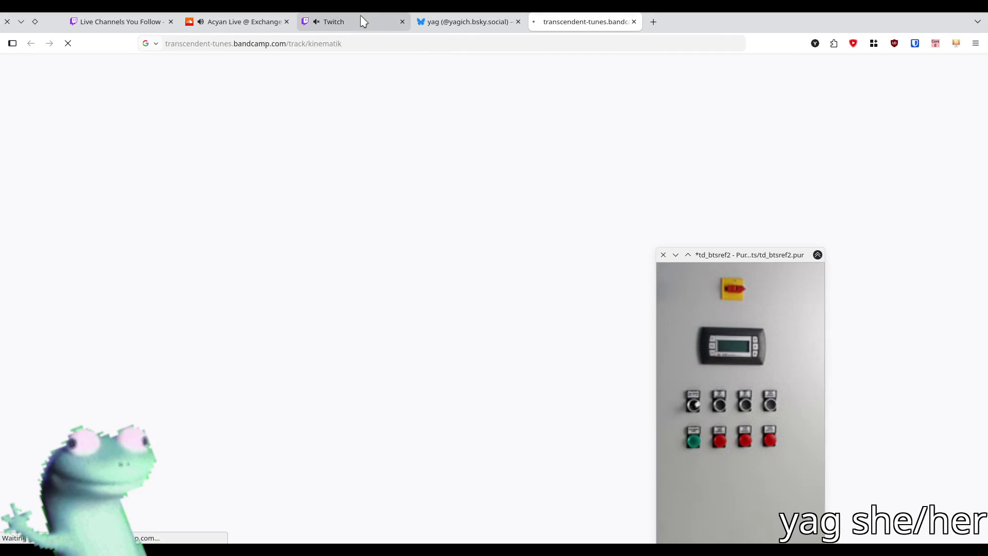
Pause the SoundCloud live set.
left_click(234, 26)
key("space")
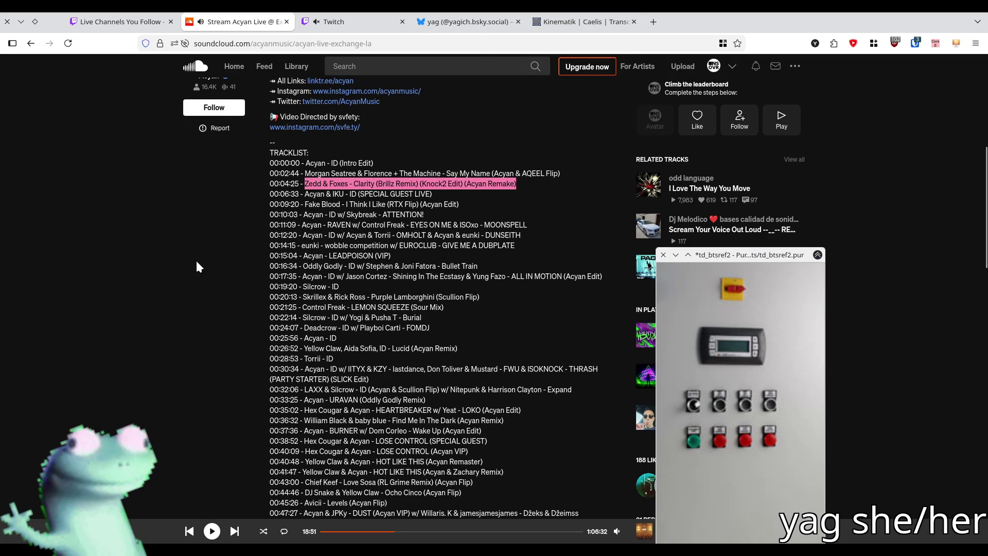
left_click(211, 531)
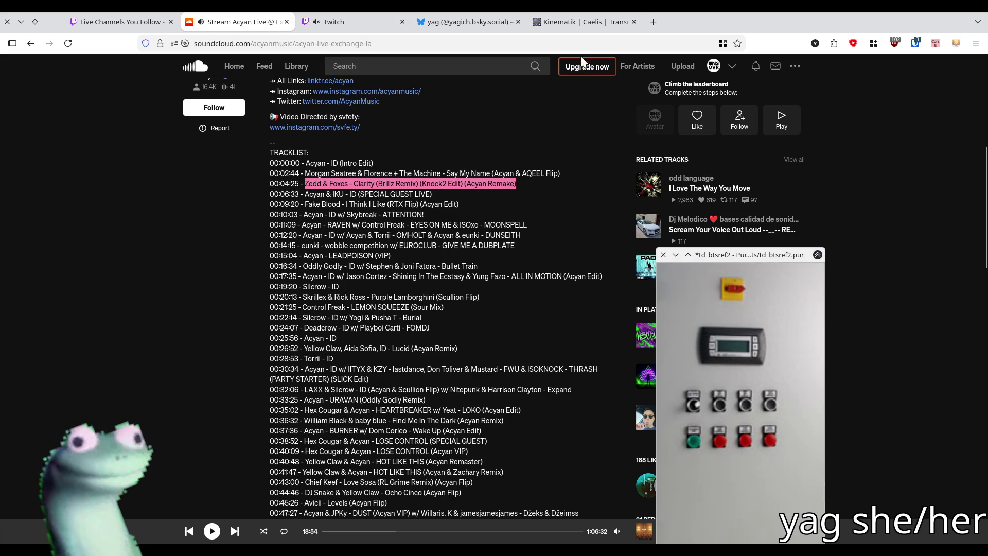
Play Caelis – Kinematik on Bandcamp after accepting necessary cookies, raise its volume, and return to Blender.
left_click(570, 23)
left_click(477, 376)
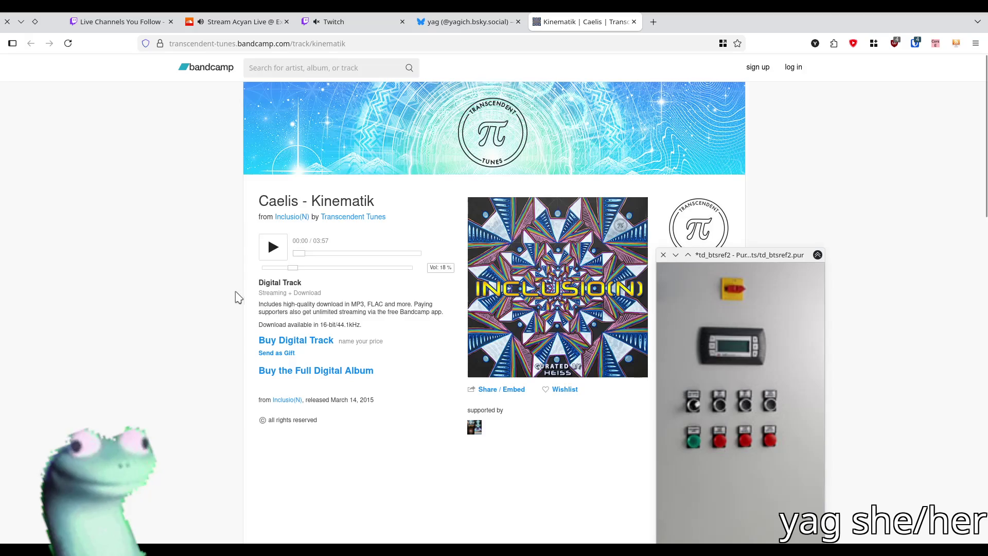
left_click(268, 251)
left_click_drag(293, 268, 307, 275)
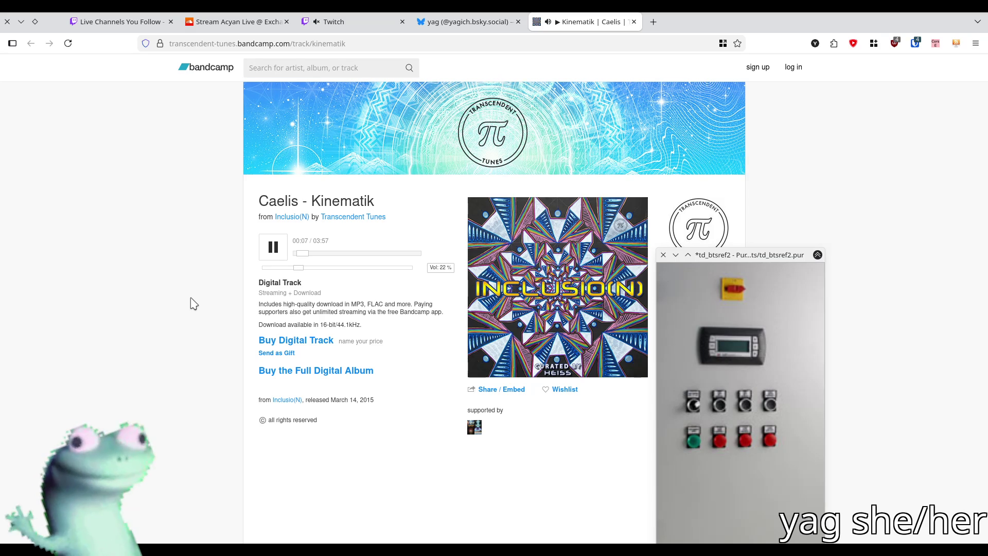
key("alt+Tab")
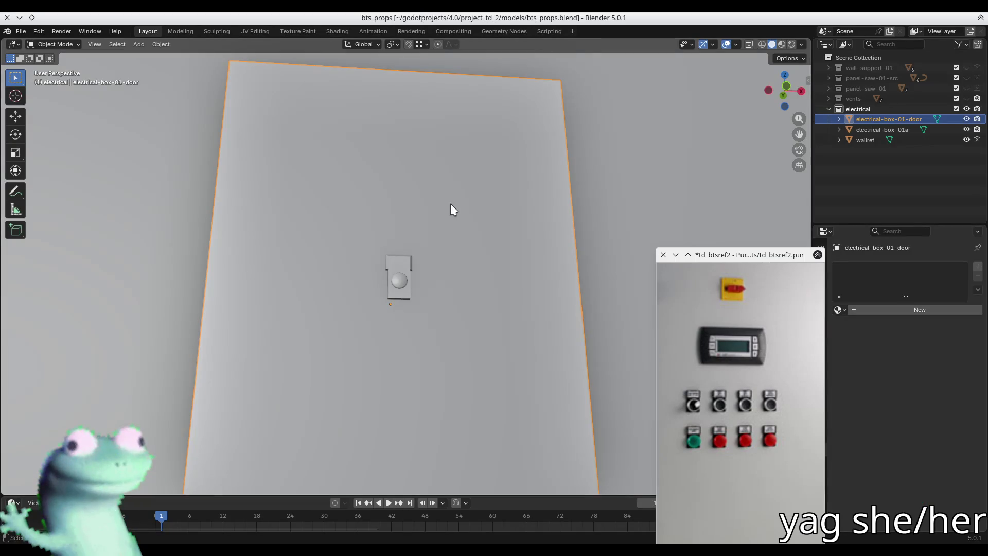
Enter Edit Mode on the door mesh and select the whole linked switch housing piece.
middle_click_drag(421, 210, 437, 233)
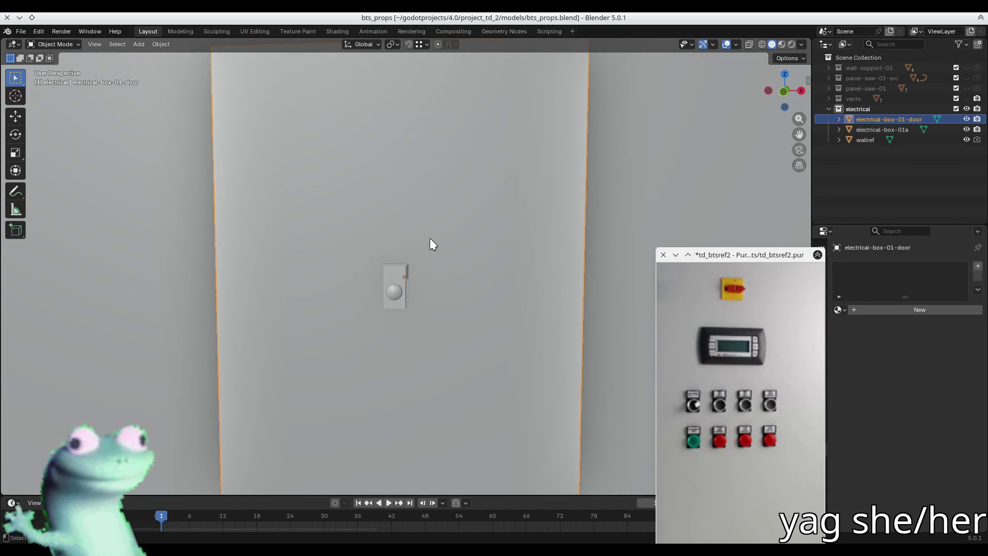
key("Tab")
mouse_move(430, 238)
middle_mouse_down()
mouse_move(393, 238)
mouse_move(357, 304)
middle_mouse_up()
key("alt+a")
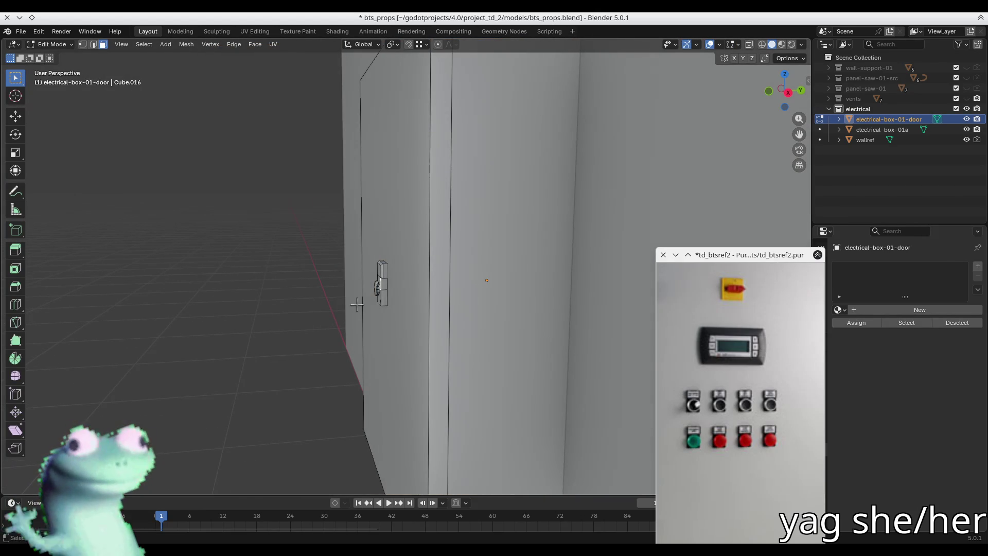
key("ctrl+l")
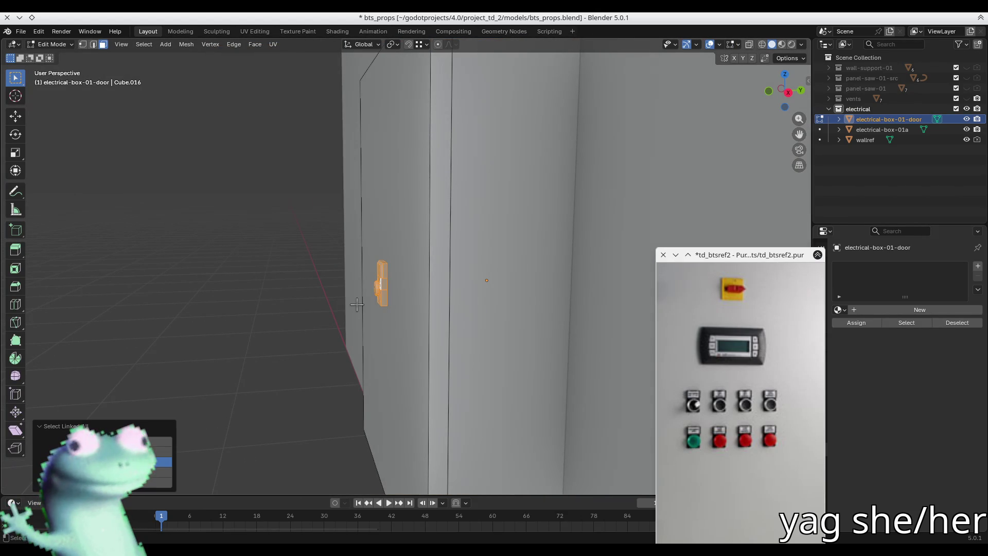
mouse_move(357, 305)
middle_mouse_down()
mouse_move(540, 296)
mouse_move(554, 248)
mouse_move(406, 288)
mouse_move(412, 301)
mouse_move(519, 283)
mouse_move(414, 282)
mouse_move(463, 309)
middle_mouse_up()
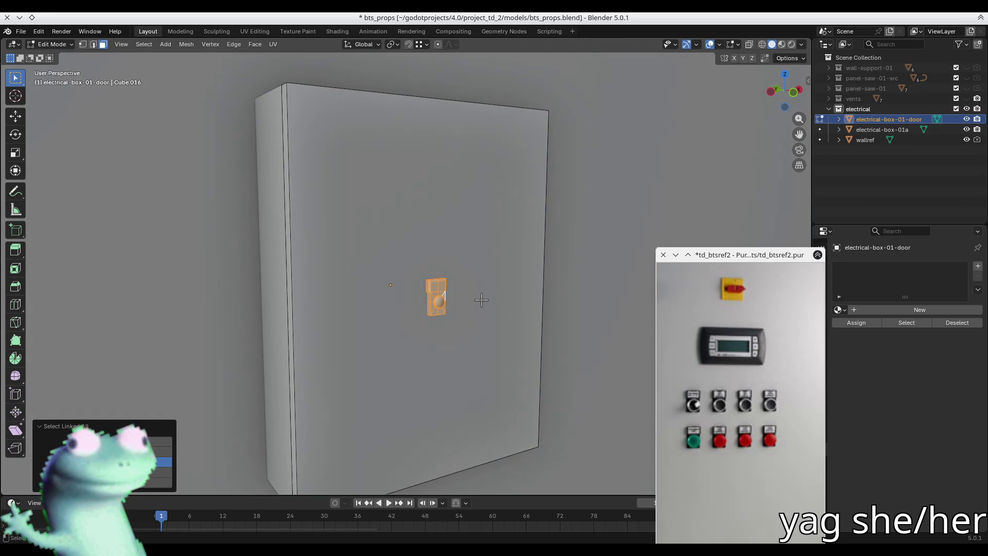
Save the PureRef reference board with Ctrl+S.
left_click(743, 252)
key("ctrl+s")
mouse_move(494, 288)
middle_mouse_down()
mouse_move(454, 276)
mouse_move(423, 297)
mouse_move(499, 331)
mouse_move(461, 316)
mouse_move(450, 280)
mouse_move(487, 279)
mouse_move(397, 326)
mouse_move(434, 282)
mouse_move(484, 326)
mouse_move(428, 337)
mouse_move(474, 318)
mouse_move(441, 327)
mouse_move(467, 296)
mouse_move(426, 342)
mouse_move(503, 346)
mouse_move(415, 336)
middle_mouse_up()
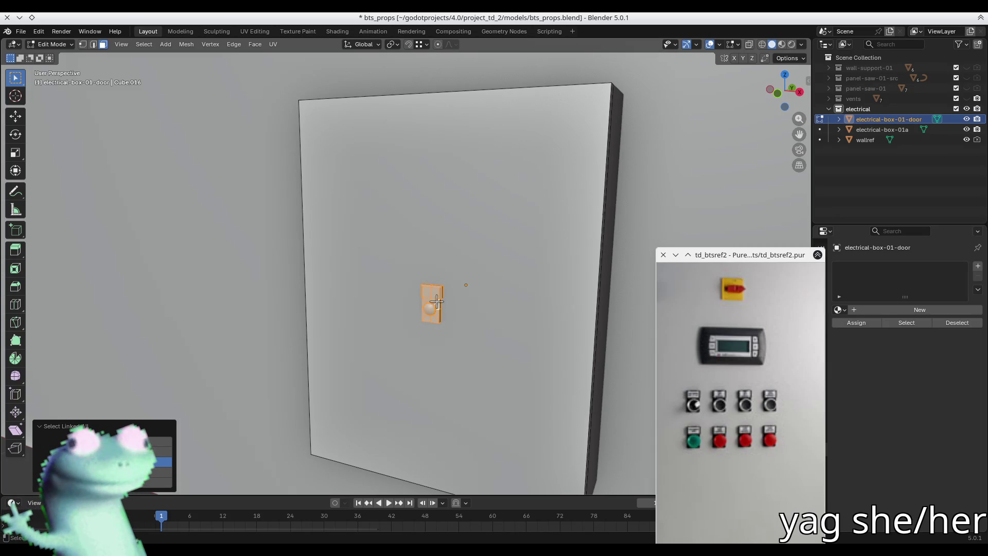
scroll(428, 316, "up", 4)
middle_click_drag(428, 316, 429, 292)
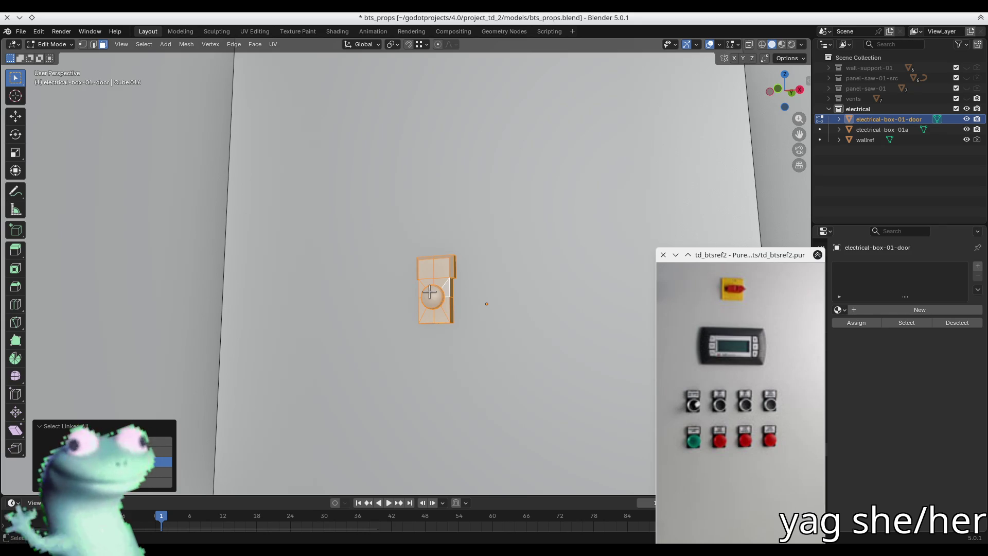
mouse_move(410, 257)
middle_mouse_down()
mouse_move(491, 278)
mouse_move(386, 286)
middle_mouse_up()
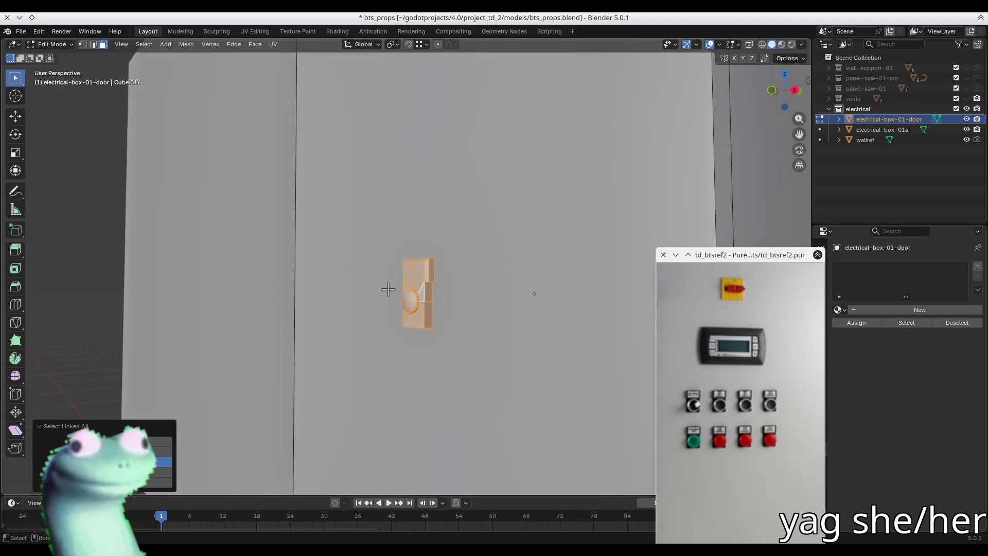
scroll(407, 273, "up", 3)
left_click(421, 257)
Try selecting the top block's faces, undoing an over-extended selection.
left_click(422, 257, "shift")
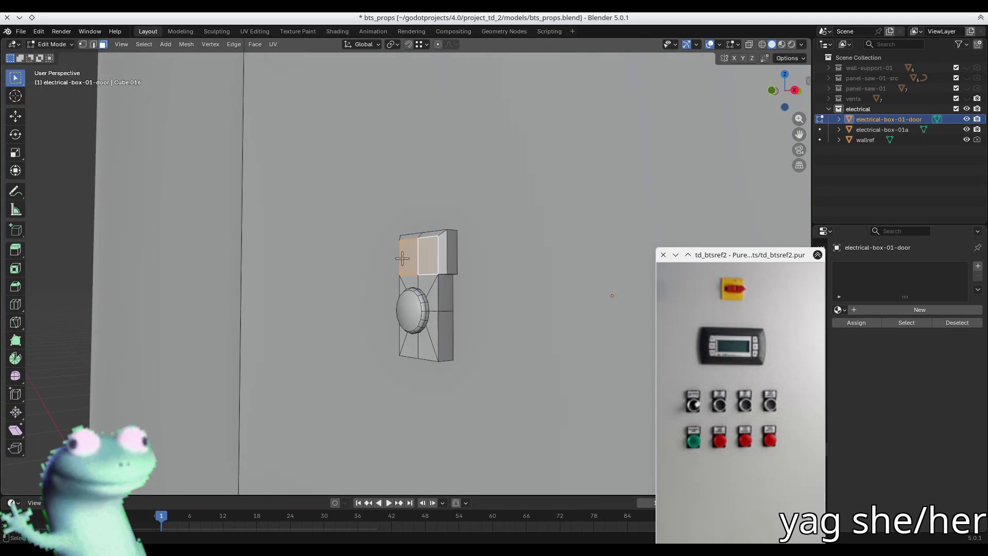
mouse_move(401, 255)
middle_mouse_down()
mouse_move(431, 251)
mouse_move(430, 260)
mouse_move(407, 249)
mouse_move(422, 247)
middle_mouse_up()
scroll(431, 257, "up", 2)
left_click(432, 263, "ctrl")
key("ctrl+z")
left_click(491, 257, "alt+shift")
middle_click_drag(492, 257, 473, 274)
left_click(414, 231, "alt+shift")
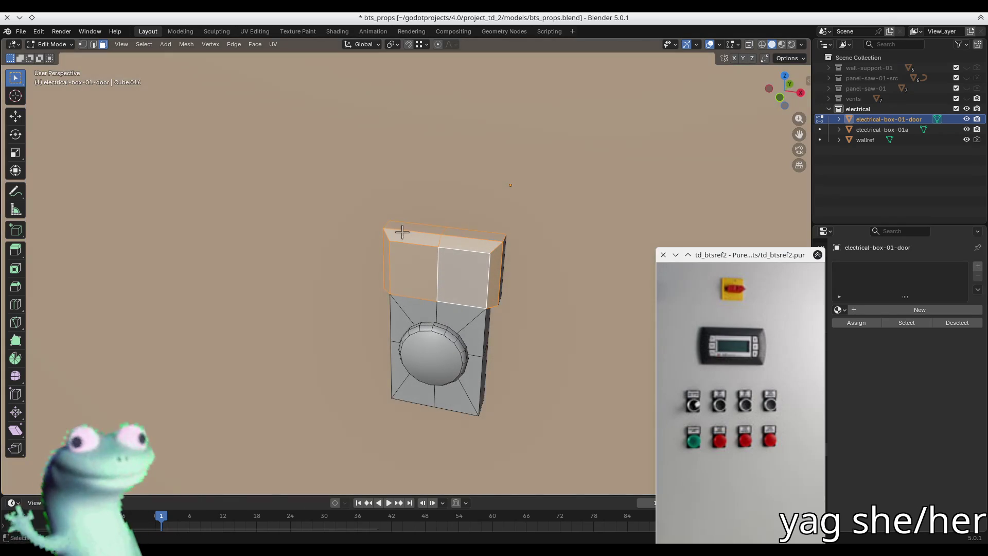
middle_click_drag(453, 233, 397, 204)
mouse_move(401, 241)
middle_mouse_down()
mouse_move(470, 254)
mouse_move(415, 249)
mouse_move(428, 247)
middle_mouse_up()
left_click(446, 250, "shift")
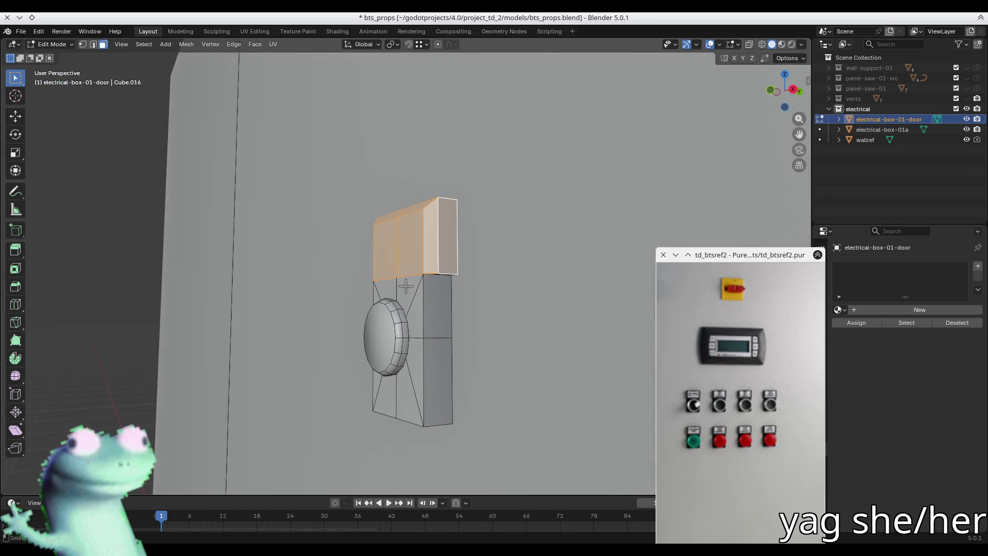
middle_click_drag(394, 289, 381, 249)
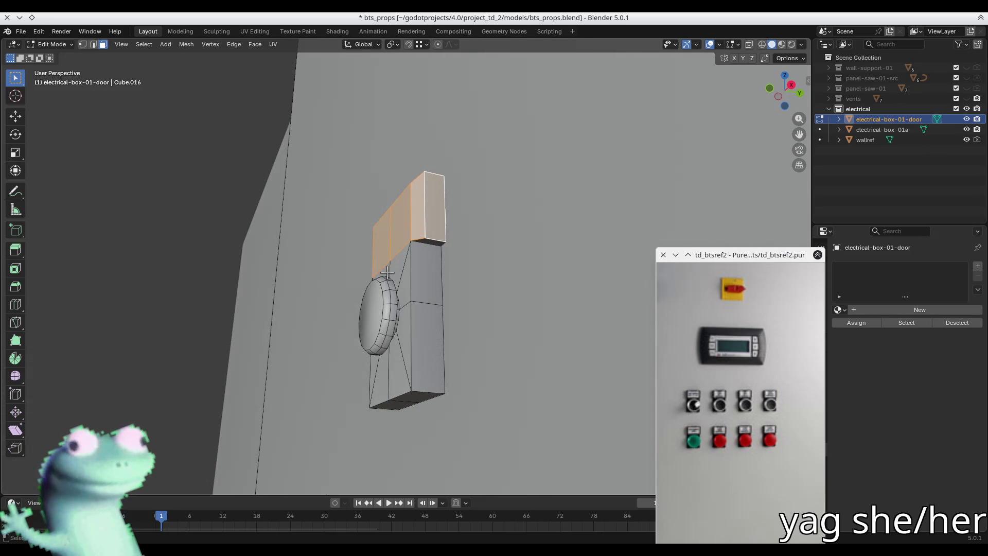
left_click(388, 272)
Test linked selections from the triangular face and from the round button.
key("KP_1")
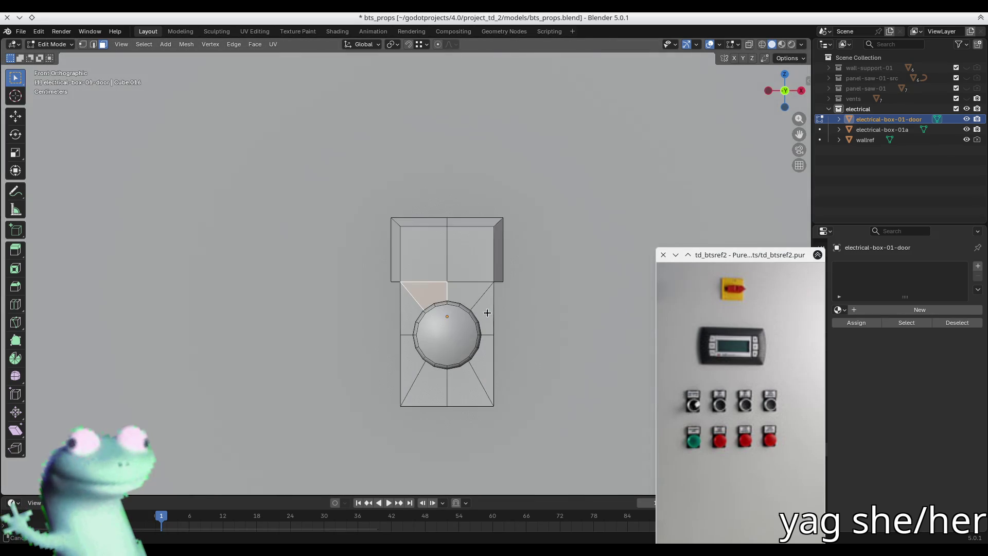
key("ctrl+l")
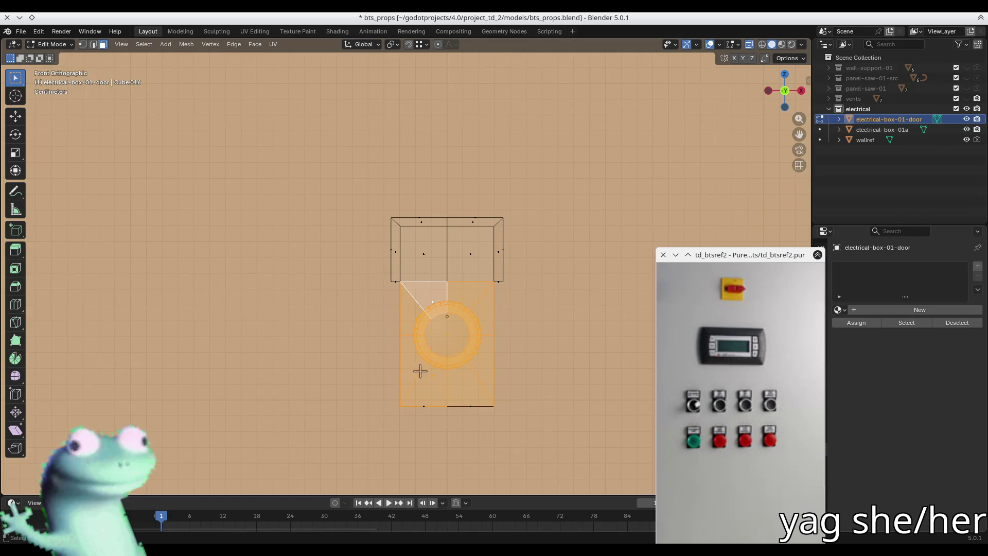
key("alt+a")
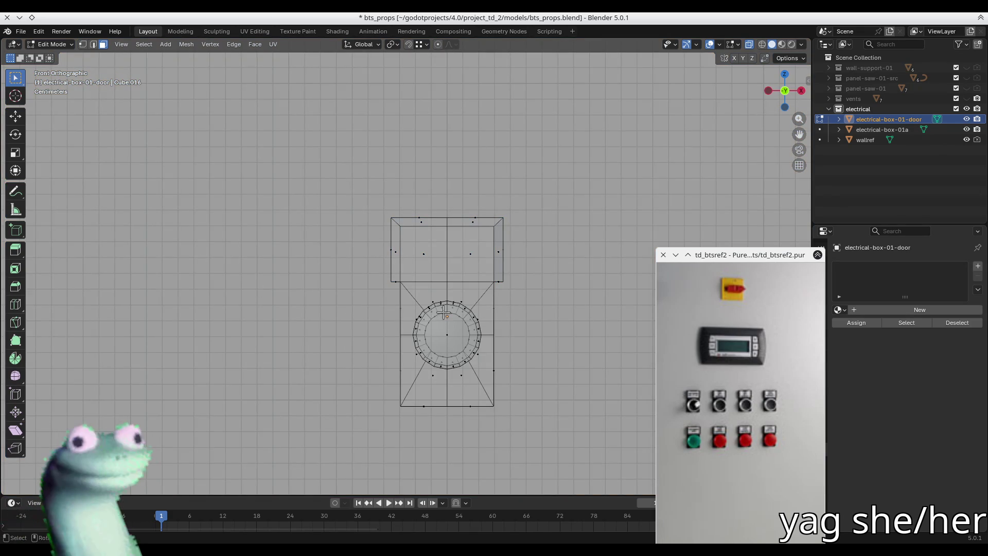
key("alt+z")
middle_click_drag(453, 298, 425, 326)
left_click(427, 327)
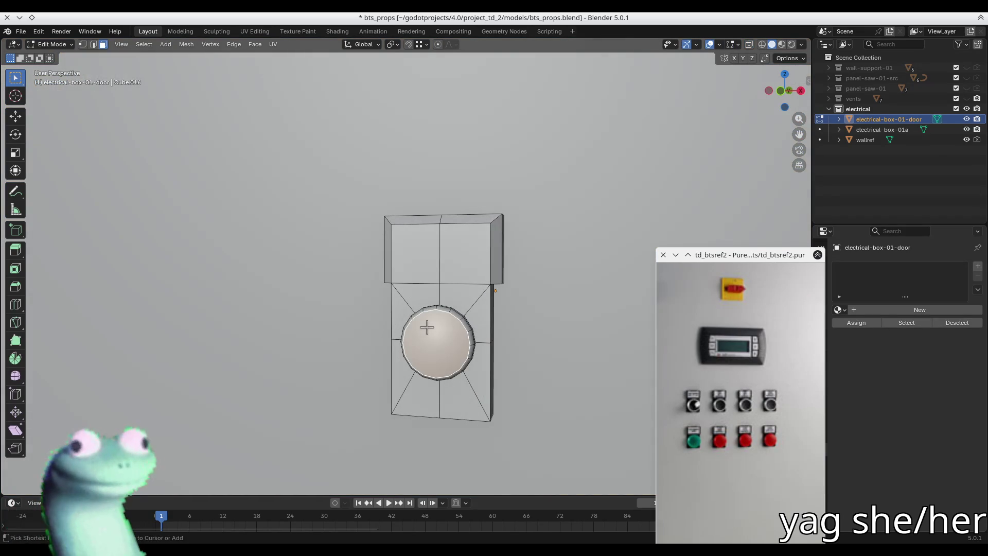
key("ctrl+l")
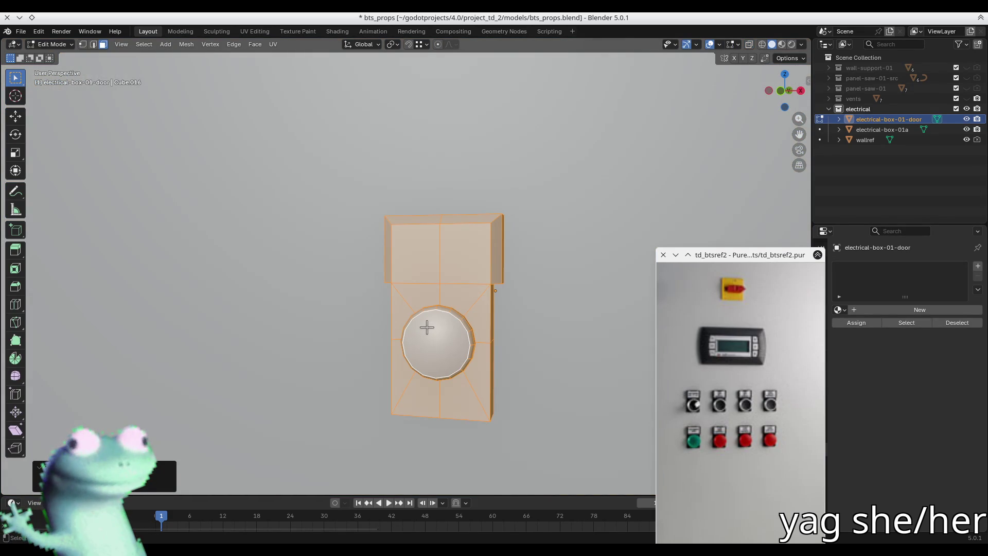
mouse_move(419, 326)
middle_mouse_down()
mouse_move(530, 332)
mouse_move(519, 365)
middle_mouse_up()
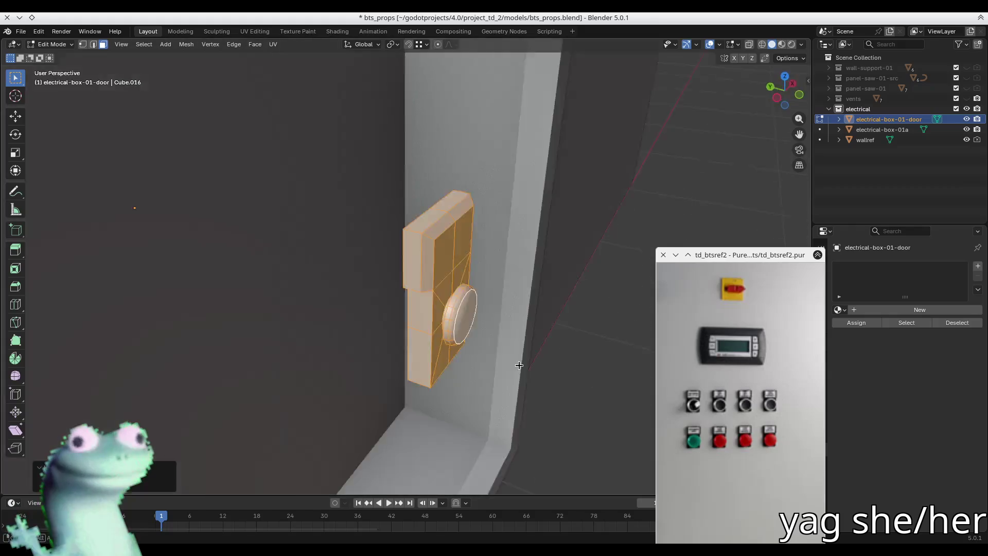
key("KP_1")
With X-ray on, box-select the lower plate and button faces from the front, then turn X-ray off.
key("alt+z")
key("1")
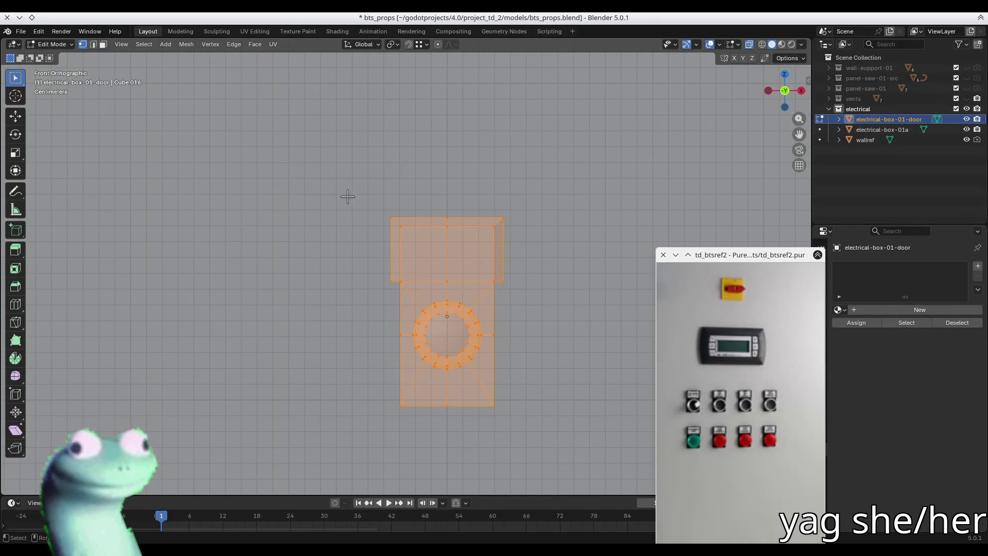
key("alt+a")
key("3")
key("b")
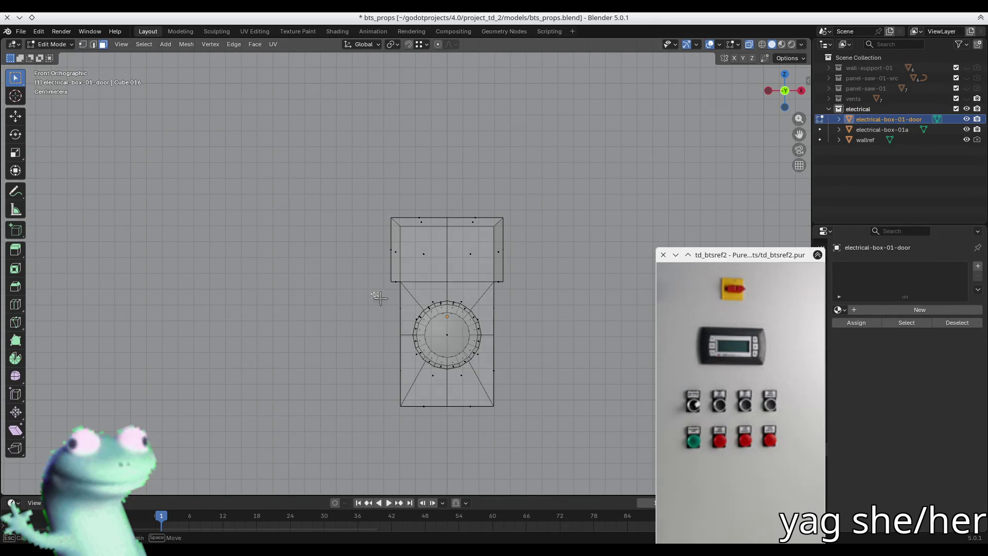
left_click_drag(379, 297, 550, 441)
mouse_move(550, 441)
middle_mouse_down()
mouse_move(422, 386)
mouse_move(468, 412)
middle_mouse_up()
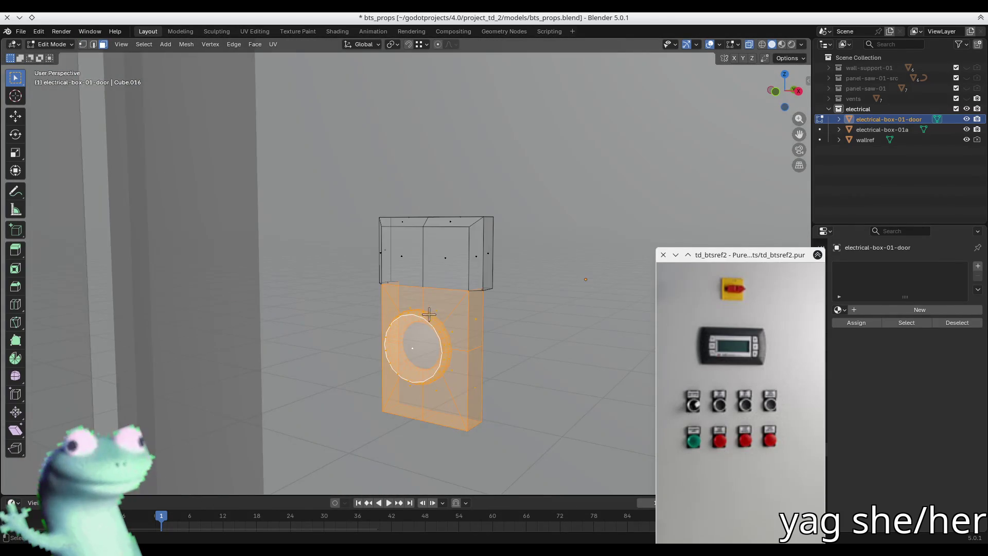
middle_click_drag(428, 314, 448, 302)
key("alt+z")
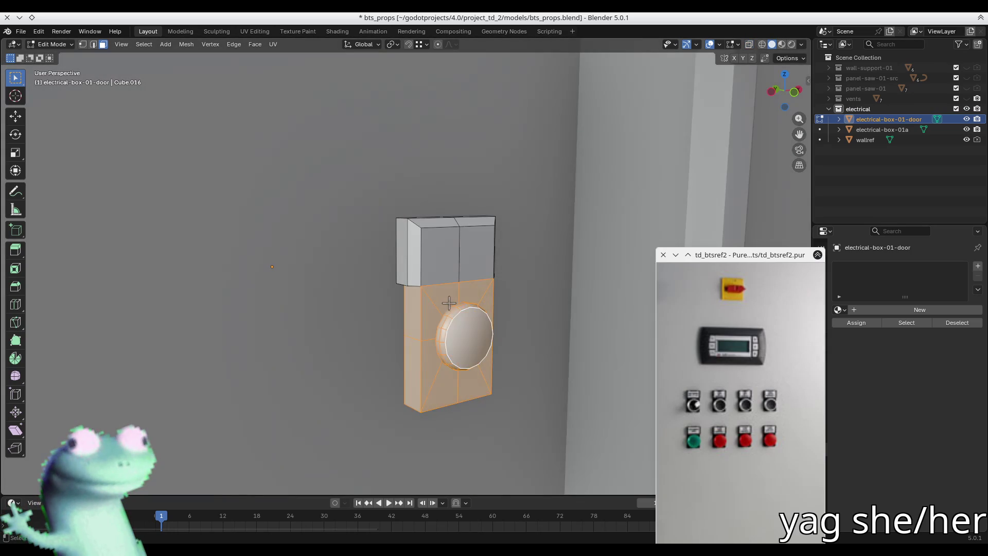
Narrow the selection to the plate faces and extrude them slightly inward along their normals.
left_click(449, 303)
left_click(437, 391, "shift")
left_click(476, 383, "shift")
left_click(485, 294, "shift")
middle_click_drag(485, 295, 433, 317)
mouse_move(425, 353)
middle_mouse_down()
mouse_move(427, 313)
mouse_move(304, 379)
middle_mouse_up()
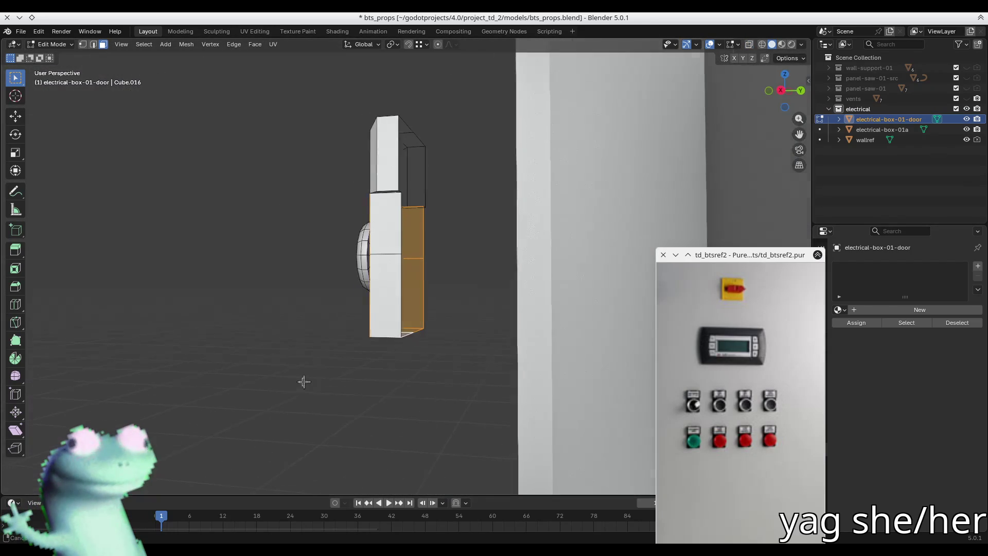
middle_click_drag(390, 273, 434, 287)
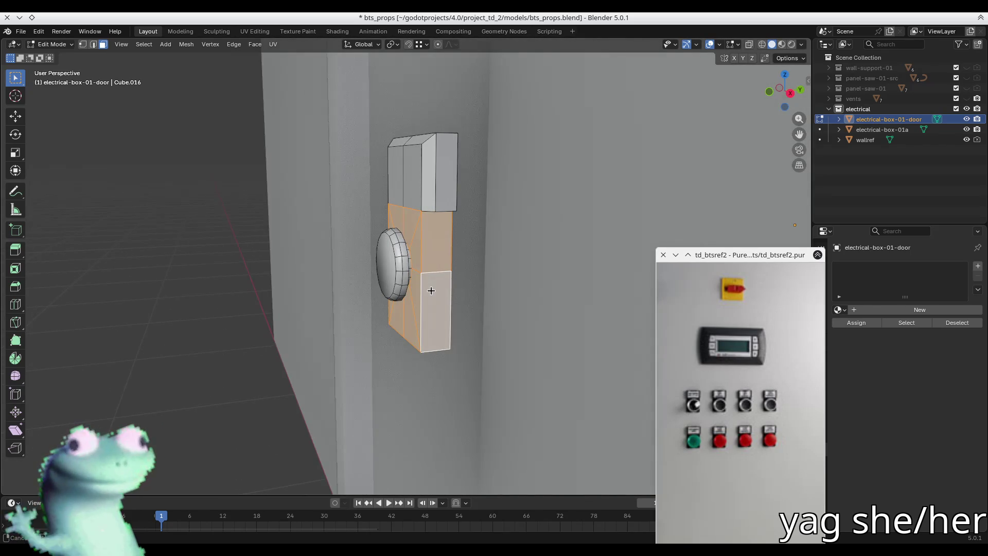
left_click(434, 287, "shift")
mouse_move(382, 308)
middle_mouse_down()
mouse_move(357, 311)
mouse_move(340, 286)
middle_mouse_up()
key("e")
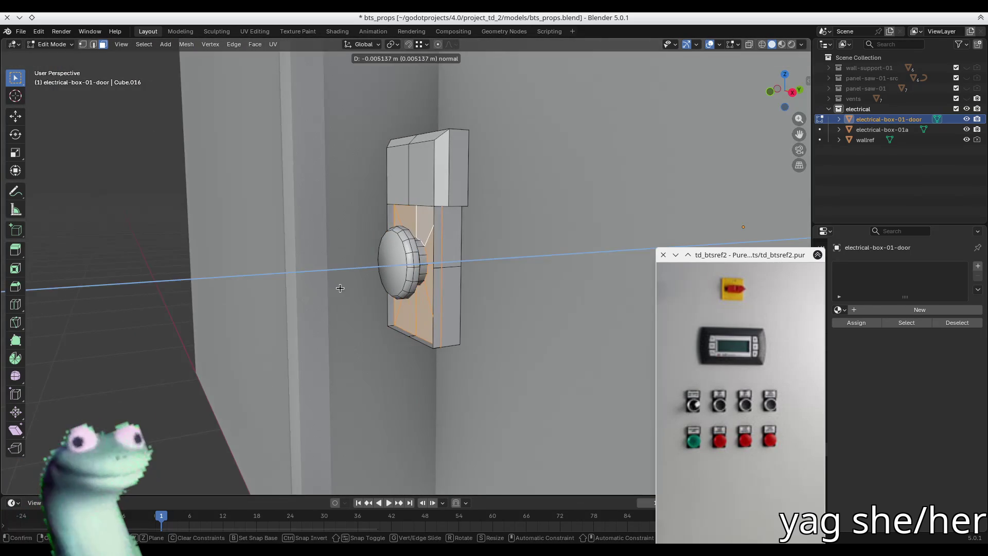
left_click(340, 288)
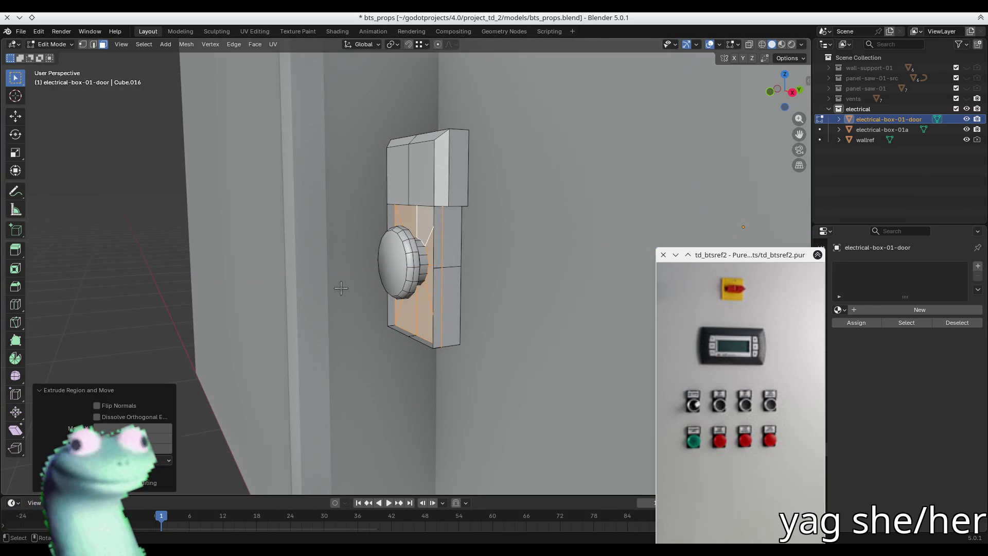
Select the thin side and bottom strip faces of the plate and hide them.
left_click(455, 295)
middle_click_drag(455, 295, 438, 235)
middle_click_drag(435, 273, 482, 323)
mouse_move(390, 292)
middle_mouse_down()
mouse_move(329, 319)
mouse_move(360, 222)
middle_mouse_up()
scroll(407, 371, "up", 3)
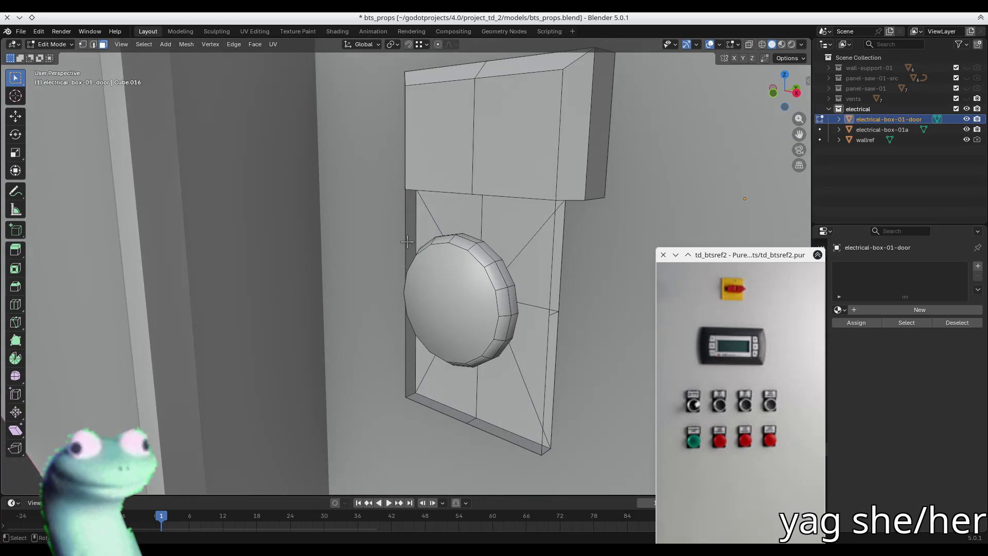
left_click(409, 370)
left_click(417, 399, "shift")
mouse_move(504, 434)
middle_mouse_down()
mouse_move(508, 408)
mouse_move(442, 322)
middle_mouse_up()
left_click(527, 214, "shift")
left_click(525, 376, "shift")
key("h")
Select a plate face's left edge in edge mode, then switch to Firefox.
mouse_move(566, 329)
middle_mouse_down()
mouse_move(589, 333)
mouse_move(550, 362)
middle_mouse_up()
left_click(401, 323)
key("2")
left_click(400, 322)
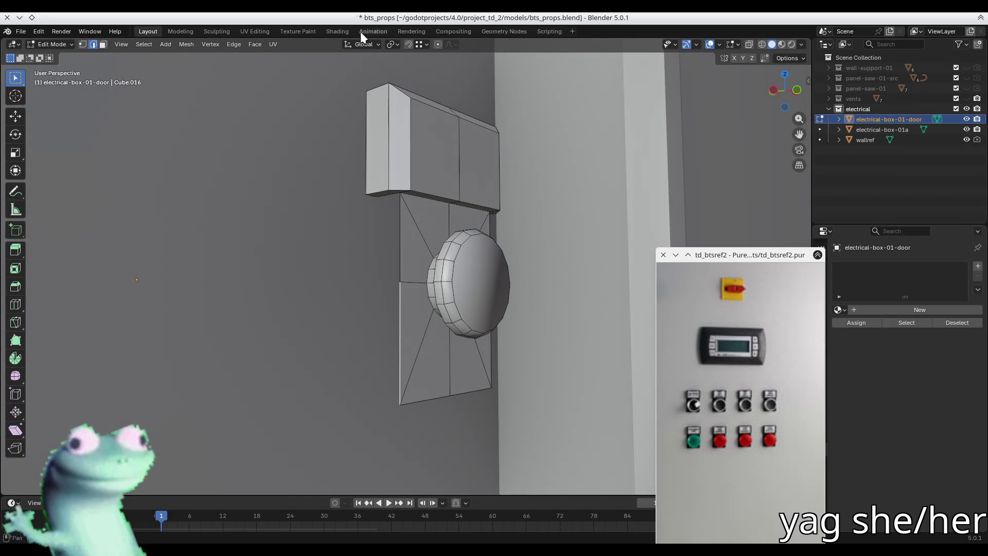
key("alt+Tab")
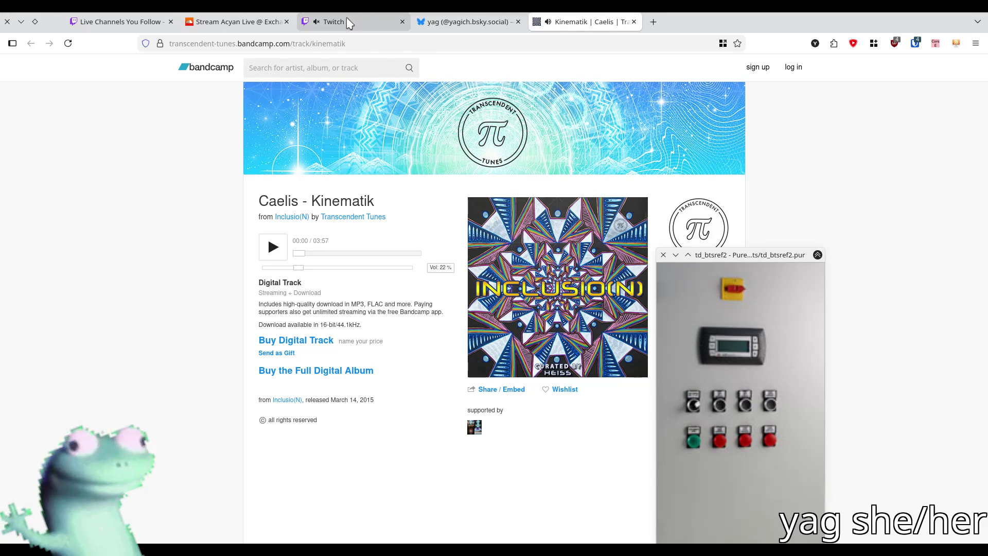
Show the SoundCloud live set tab, then return to Blender and select a plate edge.
left_click(234, 21)
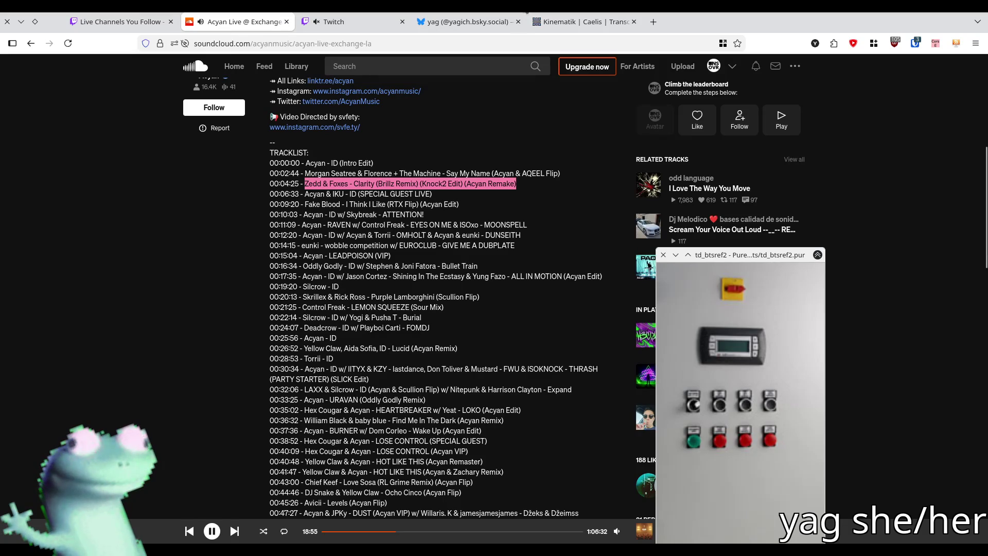
key("alt+Tab")
left_click(409, 251)
middle_click_drag(408, 251, 417, 299)
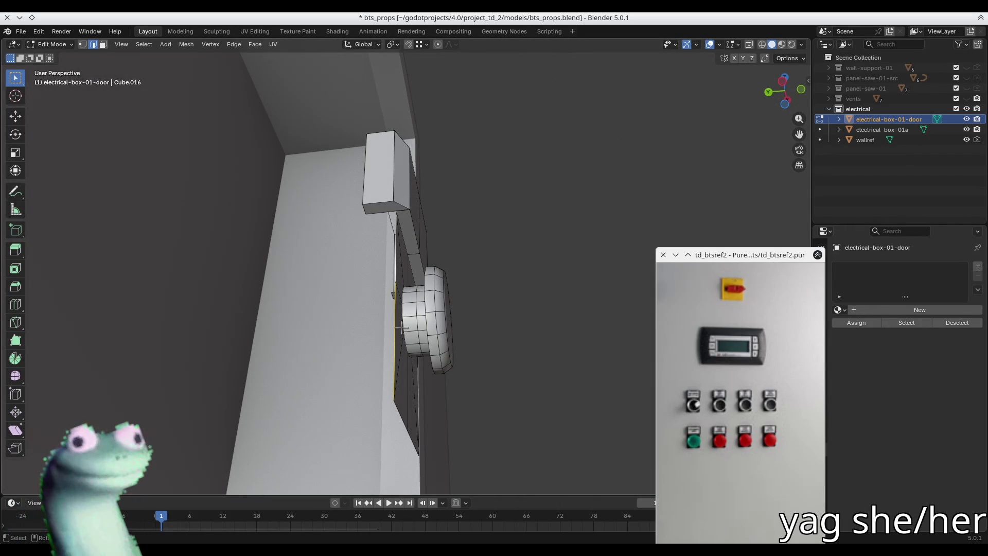
From the Kinematik page, open the Inclusio(N) album in a new tab, close it, and return to Blender.
key("alt+Tab")
left_click(559, 23)
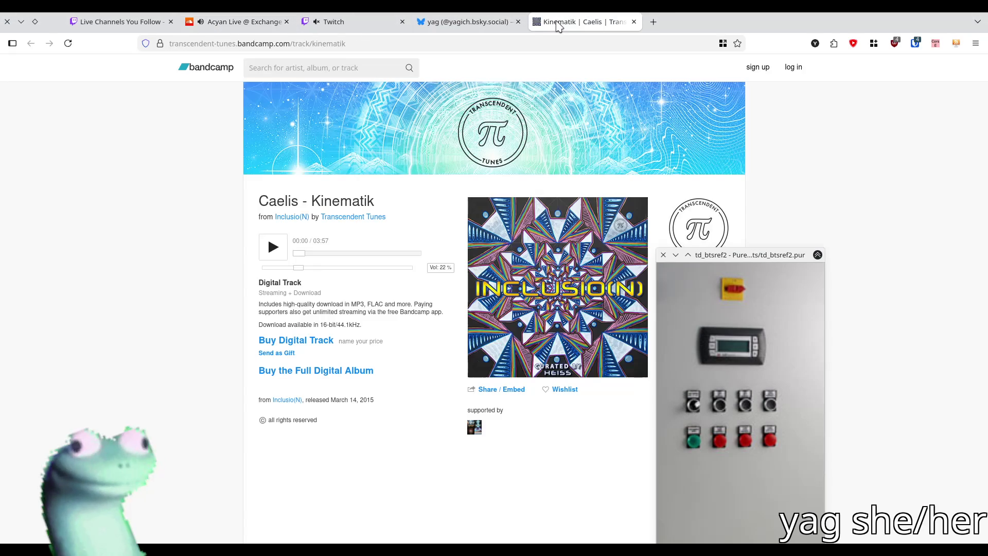
scroll(266, 362, "down", 5)
scroll(242, 376, "up", 4)
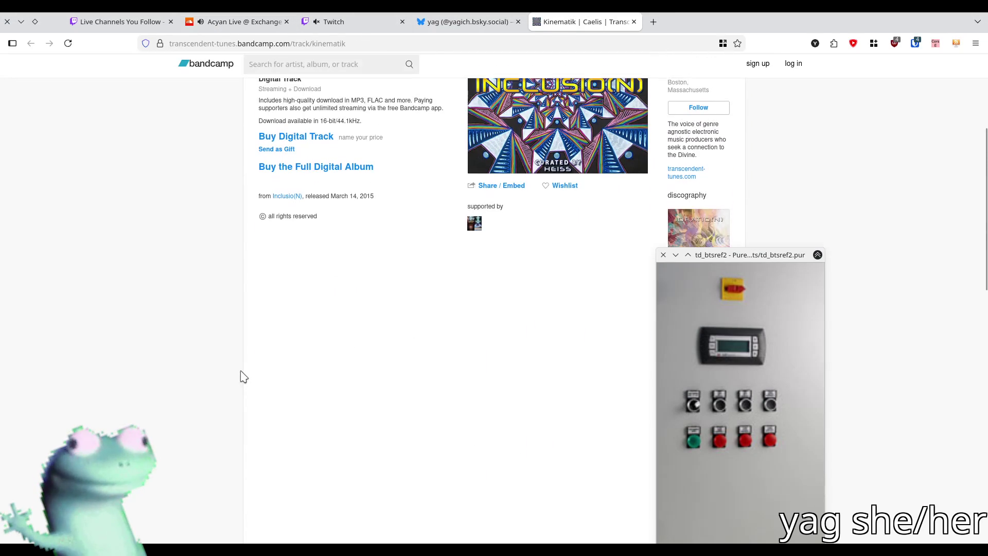
scroll(242, 375, "up", 1)
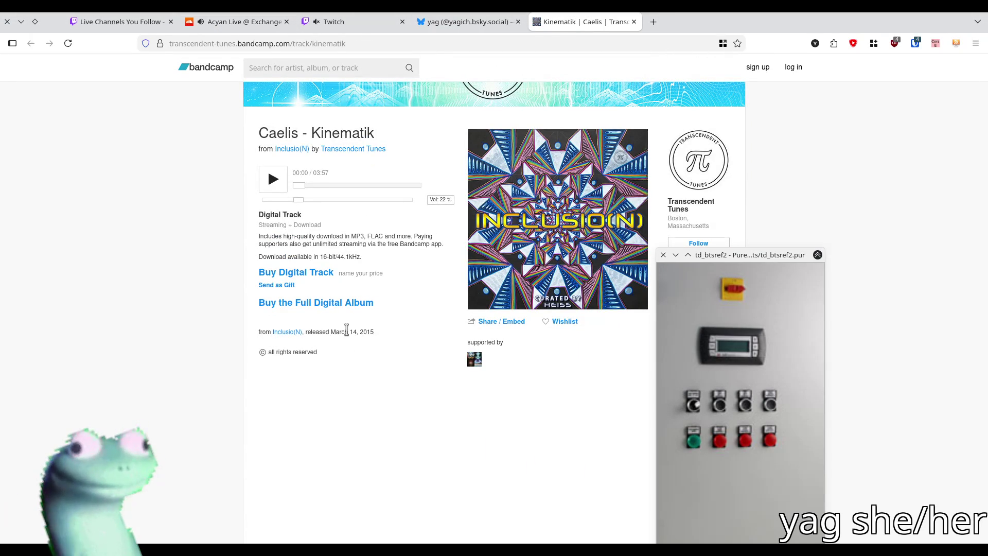
middle_click(302, 335)
left_click_drag(685, 22, 572, 22)
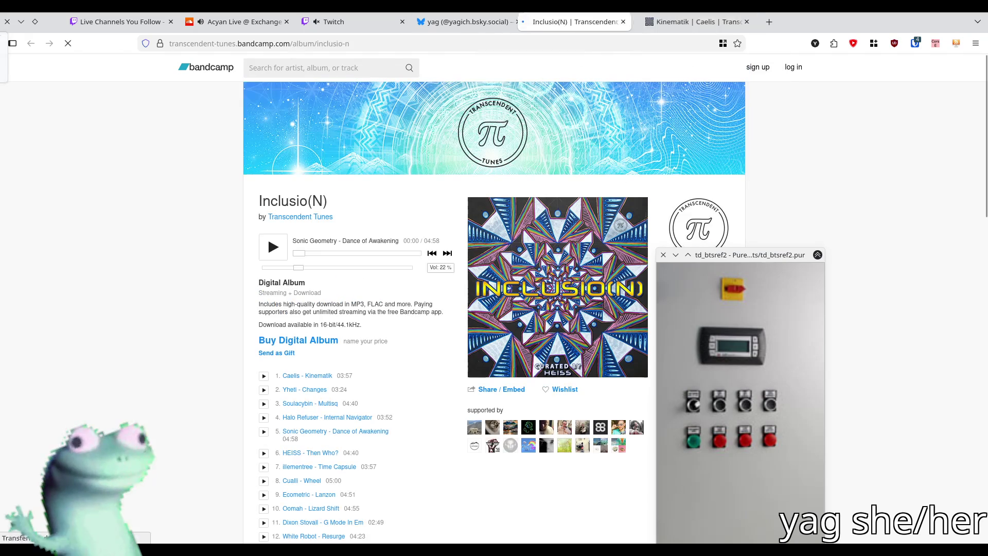
key("ctrl+w")
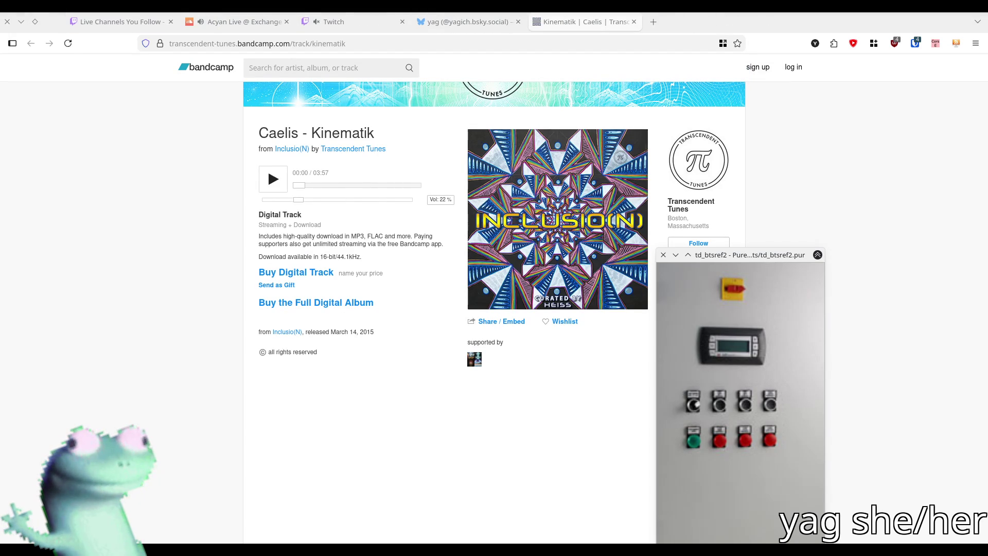
scroll(181, 305, "up", 2)
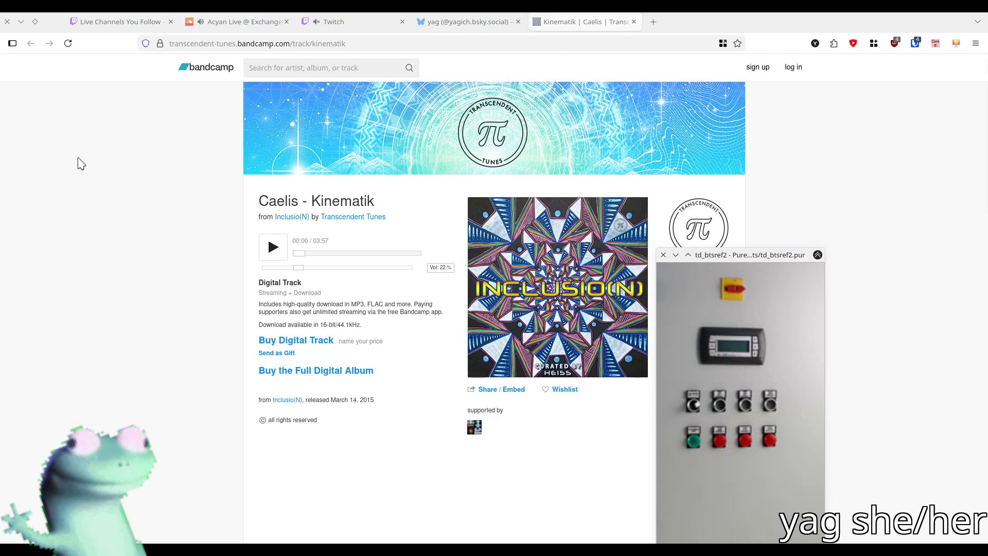
left_click(278, 25)
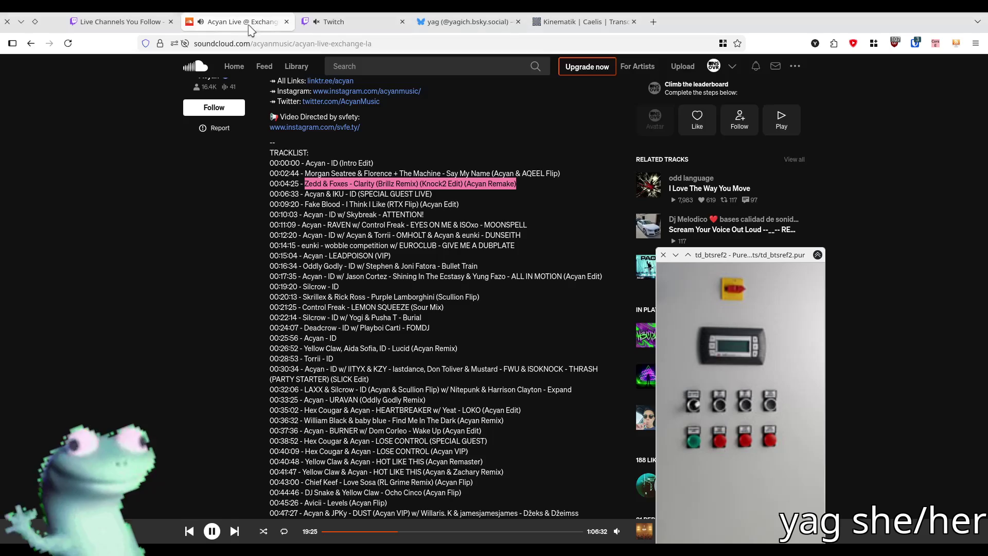
key("alt+Tab")
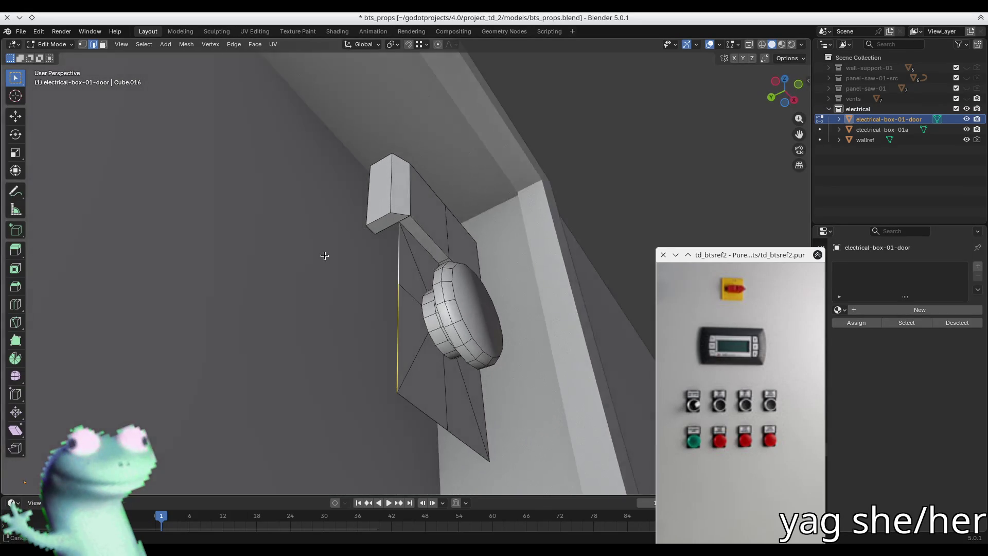
Select the plate's bottom, left and lower-right edges.
middle_click_drag(325, 255, 335, 256)
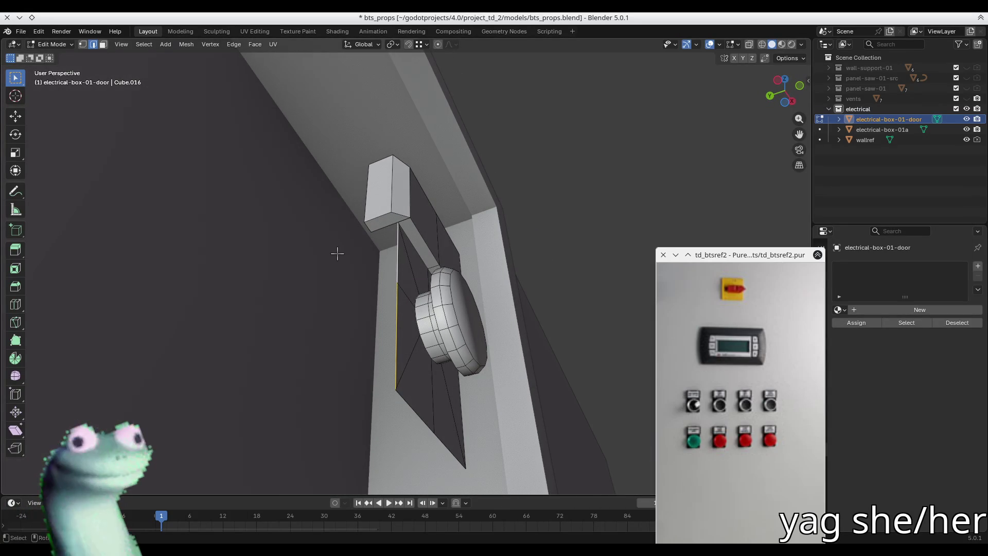
middle_click_drag(338, 253, 347, 225)
left_click(466, 338)
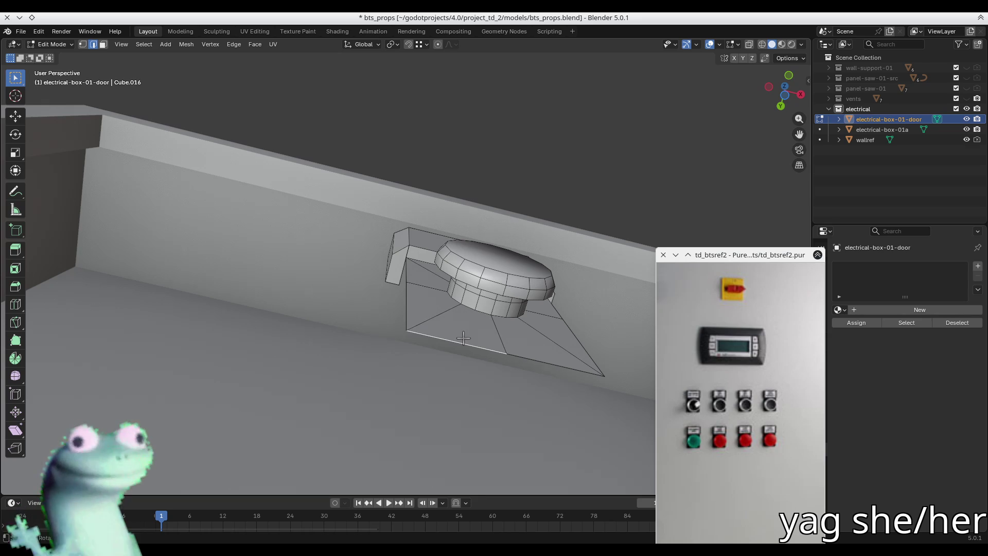
left_click(407, 281, "shift")
left_click(525, 357, "shift")
Extrude the three selected edges along Y to give the plate a rim toward the wall.
mouse_move(525, 357)
middle_mouse_down()
mouse_move(430, 373)
mouse_move(368, 426)
mouse_move(457, 453)
middle_mouse_up()
mouse_move(559, 271)
middle_mouse_down()
mouse_move(453, 267)
mouse_move(439, 269)
mouse_move(424, 307)
mouse_move(379, 296)
middle_mouse_up()
key("g")
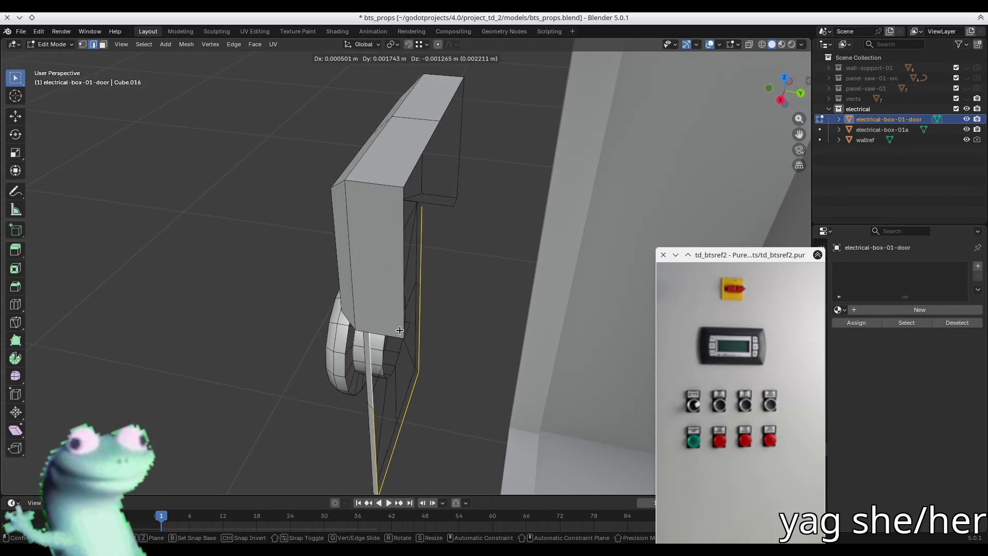
key("y")
left_click(403, 337)
mouse_move(403, 337)
middle_mouse_down()
mouse_move(441, 247)
mouse_move(474, 232)
mouse_move(452, 211)
mouse_move(401, 238)
middle_mouse_up()
left_click(433, 211, "alt")
Box-select the round button's vertices from the right view and slide them along Y toward the plate.
right_click(452, 208)
left_click(452, 208)
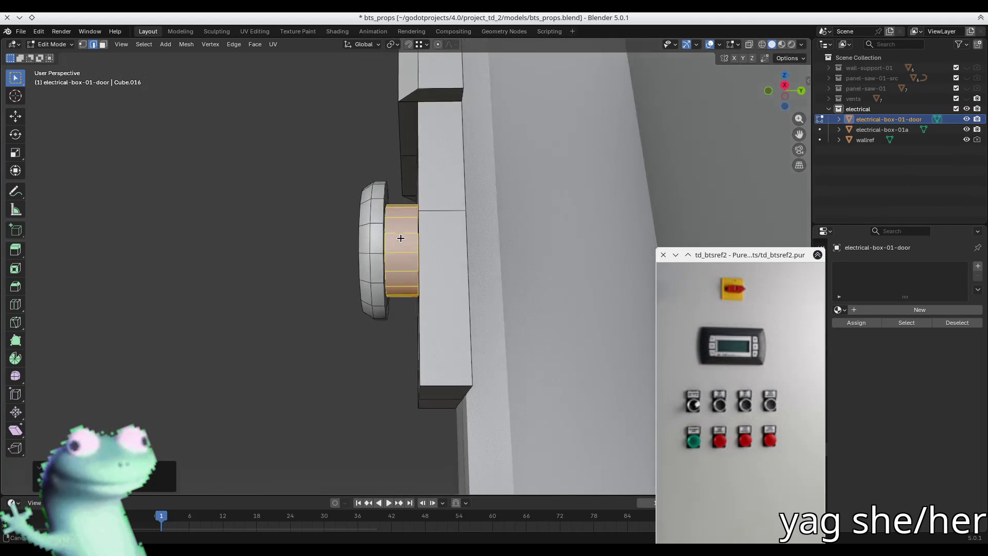
key("KP_3")
key("1")
key("alt+z")
mouse_move(326, 205)
left_mouse_down()
mouse_move(376, 373)
mouse_move(390, 373)
left_mouse_up()
key("g")
key("y")
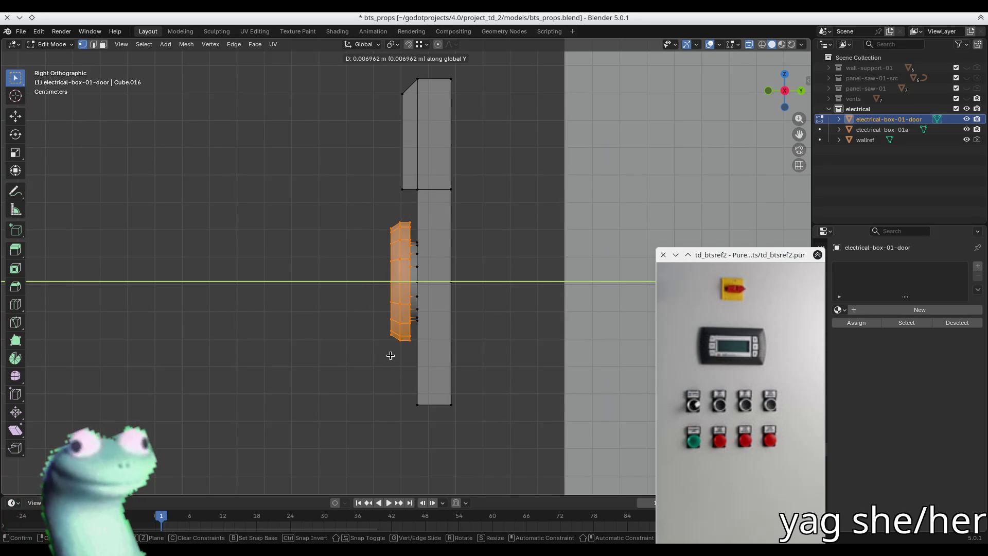
left_click(386, 353)
mouse_move(386, 353)
middle_mouse_down()
mouse_move(370, 397)
mouse_move(356, 320)
mouse_move(449, 353)
middle_mouse_up()
key("alt+z")
scroll(357, 320, "down", 5)
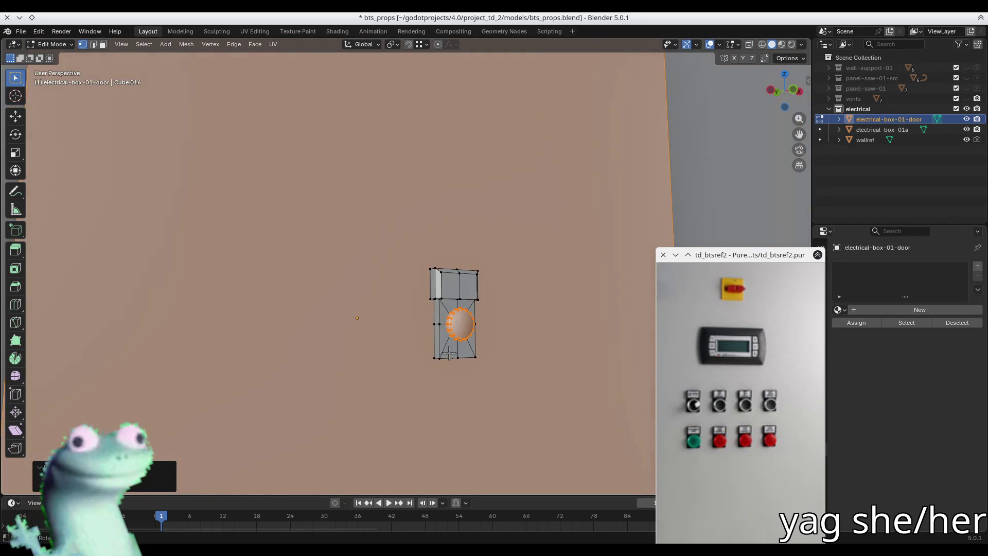
scroll(449, 353, "down", 5)
Check the housing in Object Mode, then select the top block's faces and apply a face operation from the context menu.
key("Tab")
mouse_move(547, 326)
middle_mouse_down()
mouse_move(385, 344)
mouse_move(375, 278)
mouse_move(453, 289)
mouse_move(523, 341)
mouse_move(487, 327)
mouse_move(531, 278)
mouse_move(592, 311)
mouse_move(571, 341)
mouse_move(556, 324)
mouse_move(591, 293)
mouse_move(486, 309)
mouse_move(508, 299)
middle_mouse_up()
scroll(386, 343, "up", 3)
key("Tab")
key("3")
left_click(533, 231)
left_click(469, 240)
left_click(462, 258, "shift")
left_click(531, 230, "shift")
mouse_move(530, 230)
middle_mouse_down()
mouse_move(534, 289)
mouse_move(443, 299)
middle_mouse_up()
left_click(534, 288, "shift")
right_click(443, 298)
left_click(444, 298)
key("Tab")
key("Tab")
mouse_move(384, 318)
middle_mouse_down()
mouse_move(484, 310)
mouse_move(409, 297)
mouse_move(371, 308)
middle_mouse_up()
key("Tab")
key("Tab")
key("Tab")
Save bts_props.blend, then return to Edit Mode on the door to inspect it from above.
key("ctrl+s")
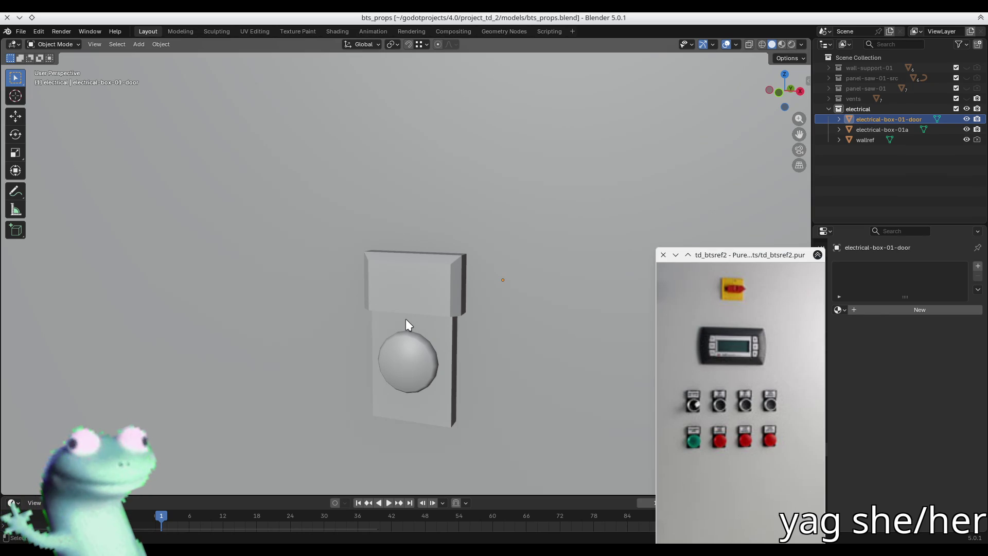
scroll(406, 319, "down", 5)
mouse_move(406, 319)
middle_mouse_down()
mouse_move(428, 303)
mouse_move(463, 308)
middle_mouse_up()
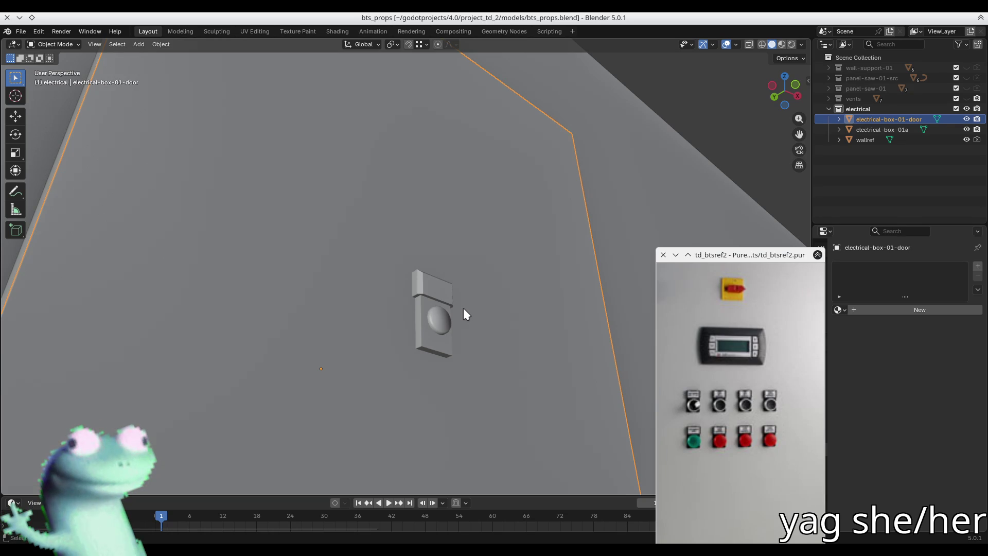
key("Tab")
mouse_move(463, 314)
middle_mouse_down()
mouse_move(287, 298)
mouse_move(480, 286)
middle_mouse_up()
mouse_move(446, 326)
middle_mouse_down()
mouse_move(344, 295)
mouse_move(263, 320)
mouse_move(289, 349)
middle_mouse_up()
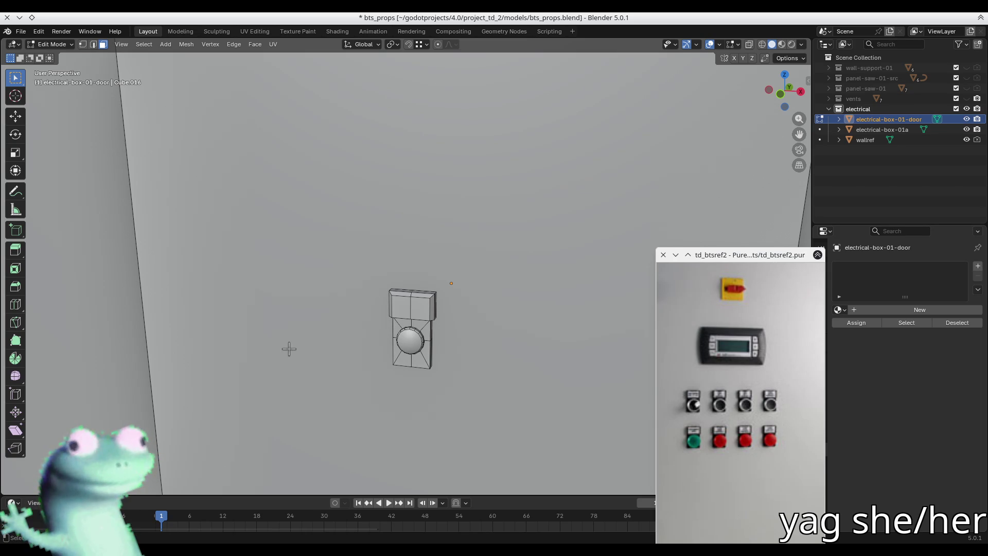
Select the round button's circular front face and frame it in the view.
middle_click_drag(352, 335, 412, 258)
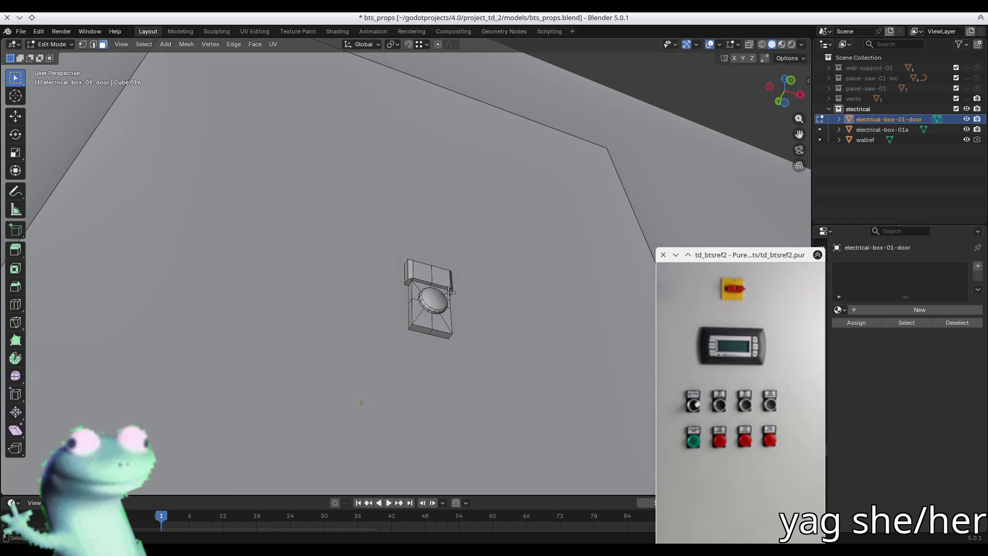
mouse_move(435, 296)
middle_mouse_down()
mouse_move(423, 282)
mouse_move(473, 336)
middle_mouse_up()
scroll(433, 289, "up", 3)
left_click(472, 373)
key("KP_Decimal")
scroll(387, 319, "down", 2)
Switch back to Object Mode and orbit around the door housing to inspect it.
mouse_move(387, 319)
middle_mouse_down()
mouse_move(361, 273)
mouse_move(267, 305)
mouse_move(322, 262)
mouse_move(309, 309)
mouse_move(347, 327)
mouse_move(221, 308)
mouse_move(309, 268)
middle_mouse_up()
scroll(347, 327, "down", 3)
key("Tab")
key("Tab")
middle_click_drag(470, 219, 413, 267)
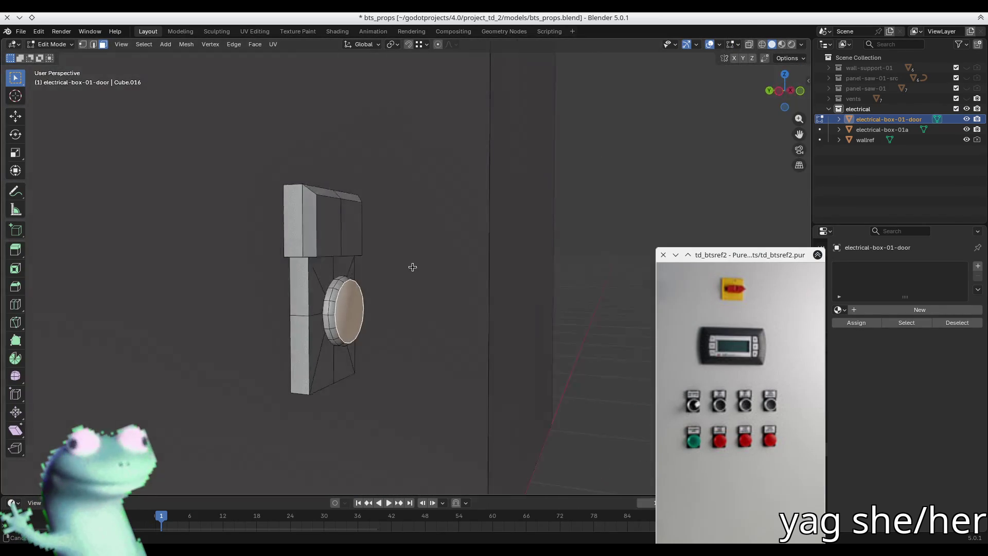
scroll(482, 319, "up", 4)
scroll(482, 319, "down", 5)
mouse_move(313, 293)
middle_mouse_down()
mouse_move(276, 232)
mouse_move(263, 262)
mouse_move(302, 253)
mouse_move(360, 271)
mouse_move(448, 340)
mouse_move(432, 358)
mouse_move(438, 366)
mouse_move(273, 342)
mouse_move(327, 341)
mouse_move(351, 289)
middle_mouse_up()
scroll(263, 263, "down", 3)
scroll(438, 365, "up", 3)
Select the whole connected door mesh with Ctrl+L and re-centre the door in view.
key("ctrl+l")
scroll(341, 354, "down", 3)
middle_click_drag(335, 297, 409, 279, "shift")
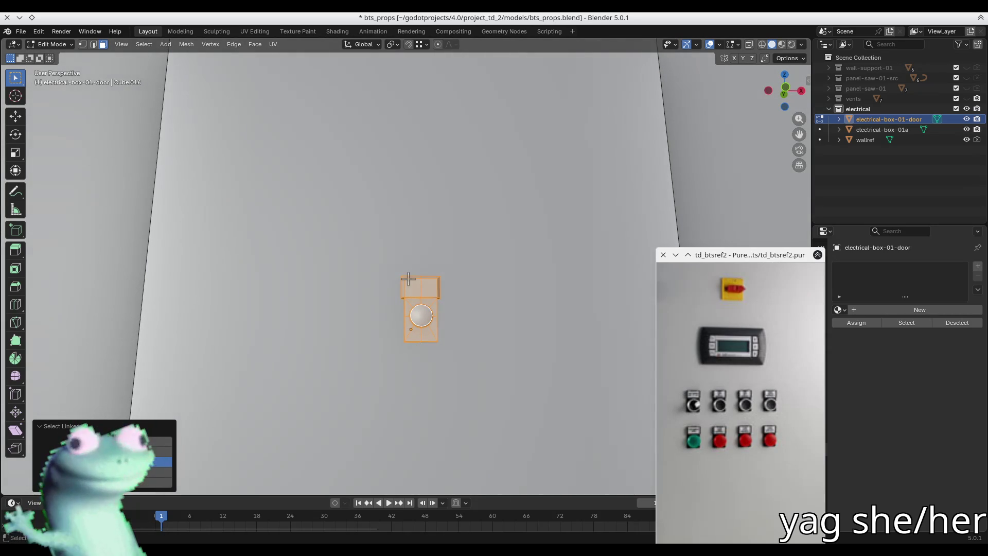
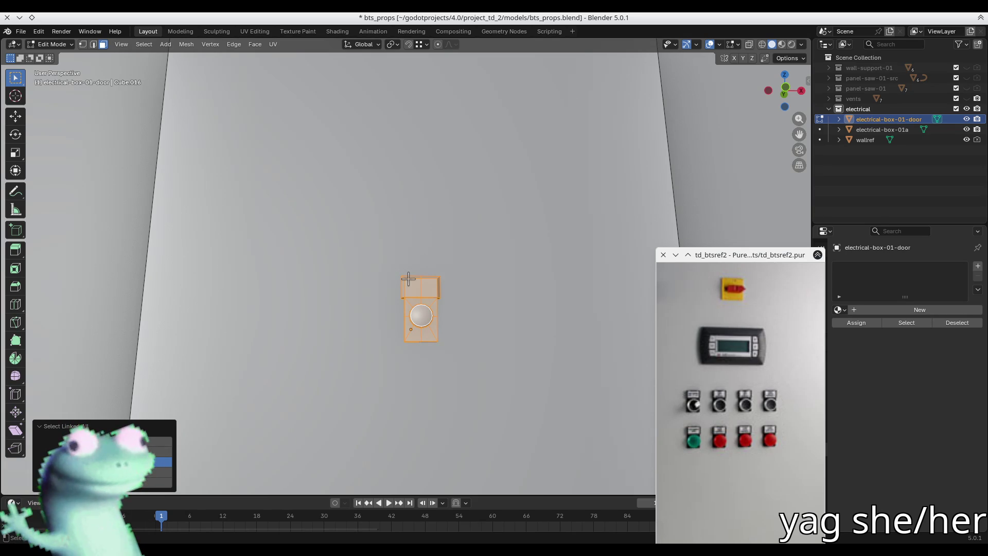
Save the props file and frame the door mesh so the button module faces the view.
key("ctrl+s")
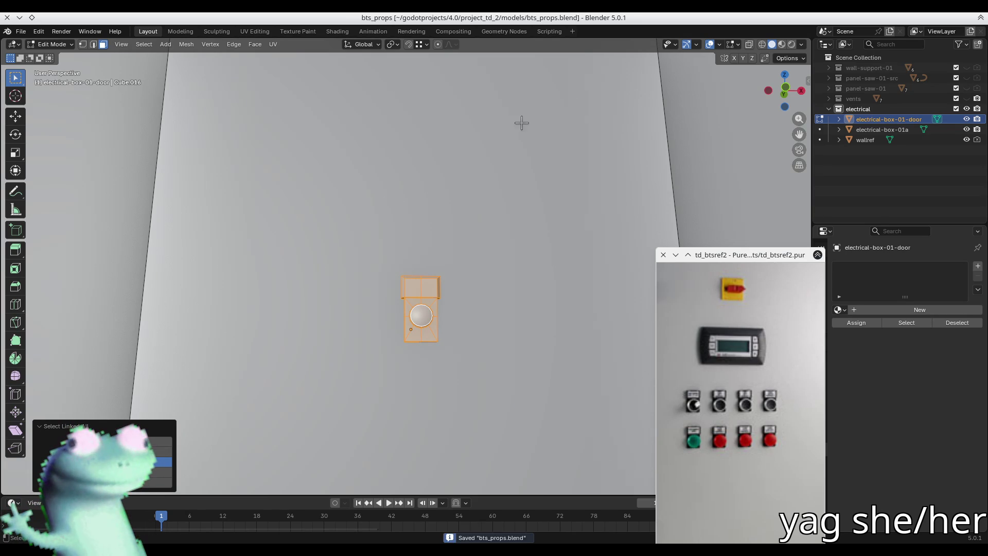
middle_click_drag(465, 263, 432, 261)
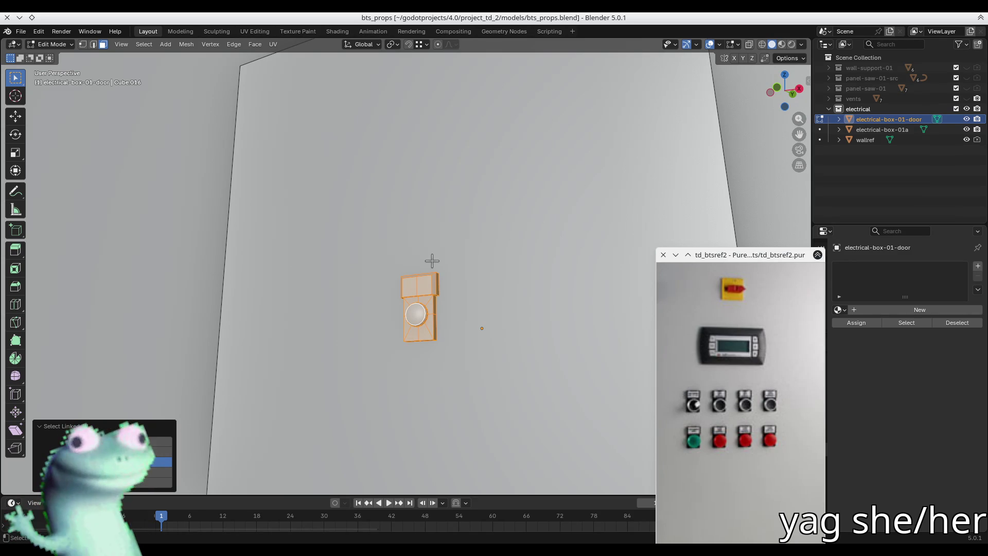
mouse_move(425, 230)
middle_mouse_down()
mouse_move(448, 211)
mouse_move(446, 174)
mouse_move(545, 245)
mouse_move(488, 358)
mouse_move(447, 271)
mouse_move(419, 265)
middle_mouse_up()
key("KP_Decimal")
scroll(448, 212, "down", 3)
scroll(448, 271, "down", 2)
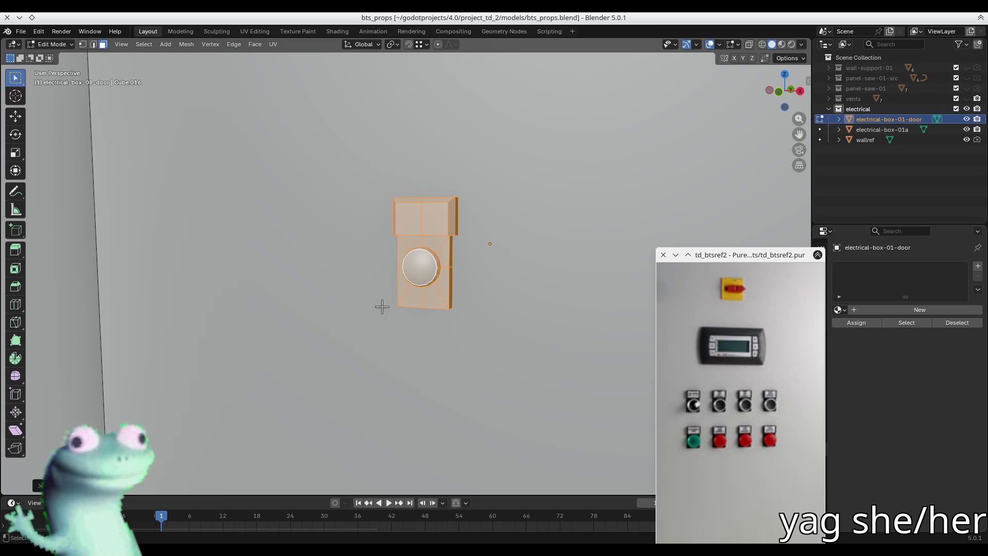
middle_click_drag(381, 307, 395, 279)
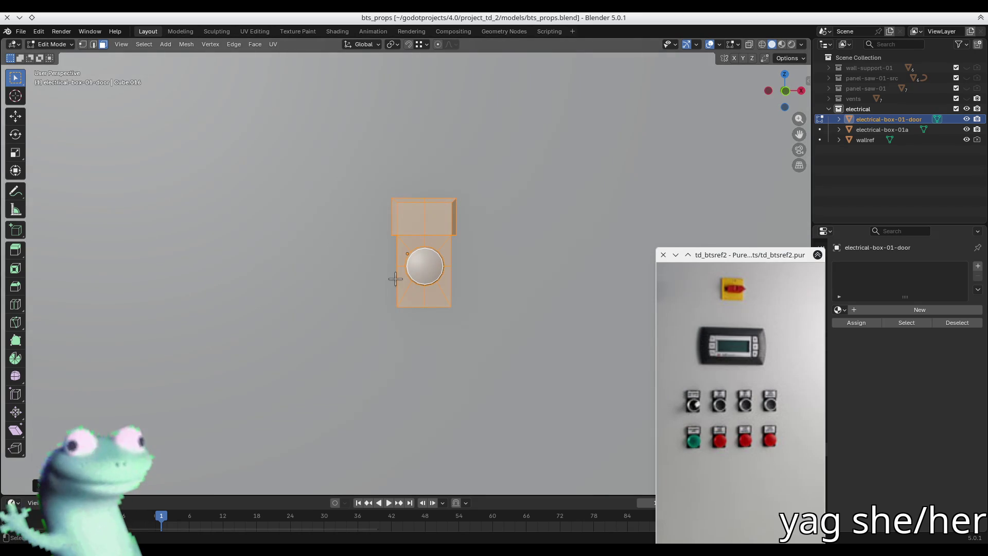
Separate the selected button geometry into a new object, electrical-box-01-door.001, and select it.
key("p")
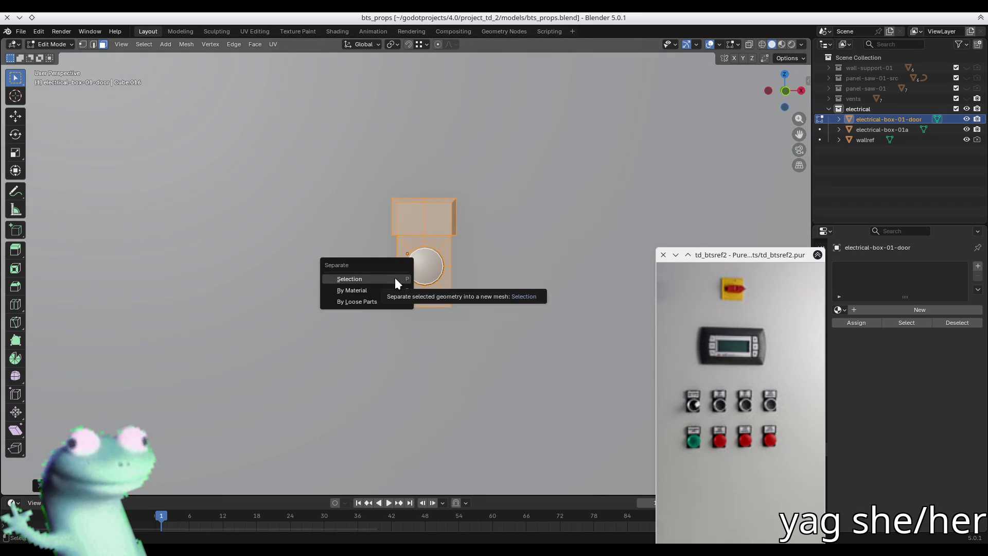
left_click(394, 277)
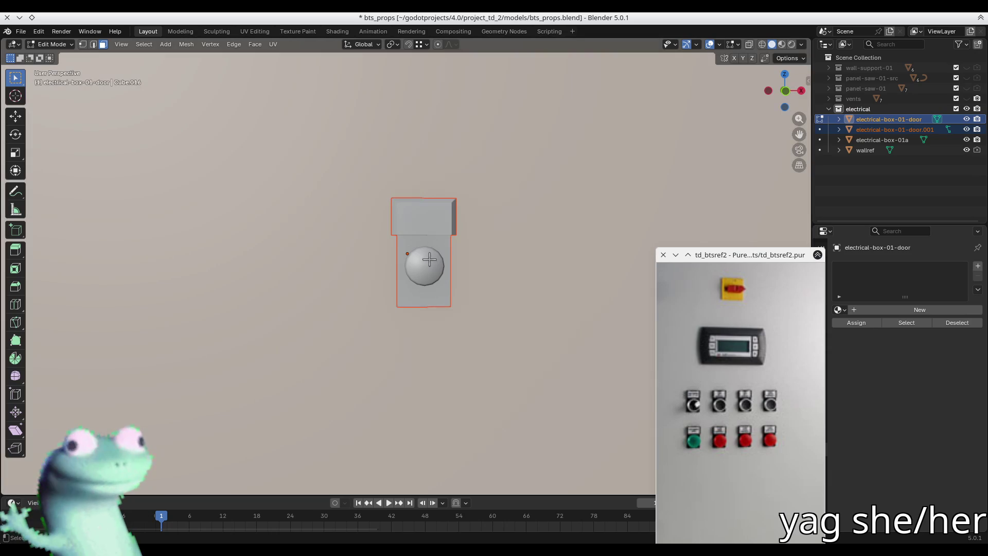
key("Tab")
left_click(434, 251)
middle_click_drag(434, 251, 434, 307)
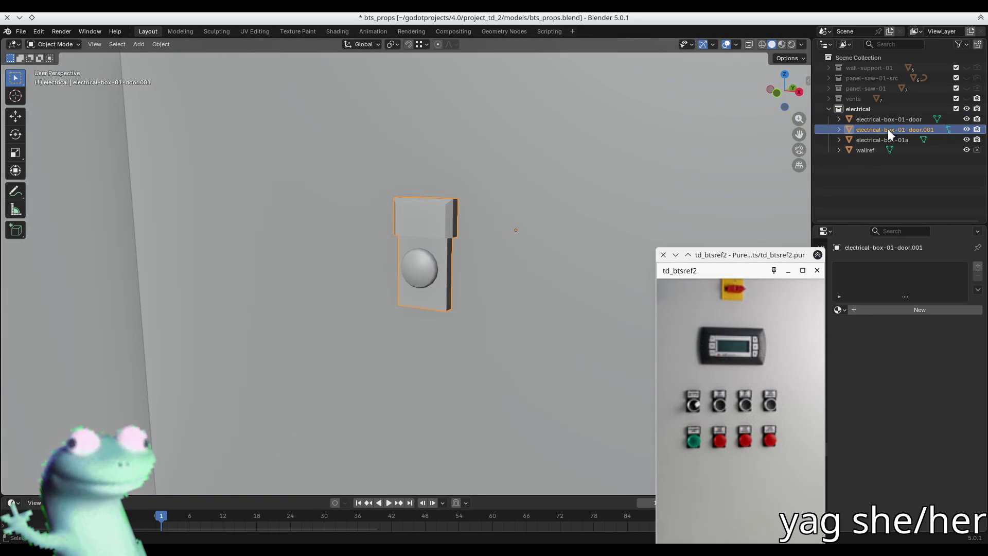
Bring up the object's modifier properties and the Add Modifier search list.
mouse_move(800, 262)
left_click_drag(800, 263, 716, 250)
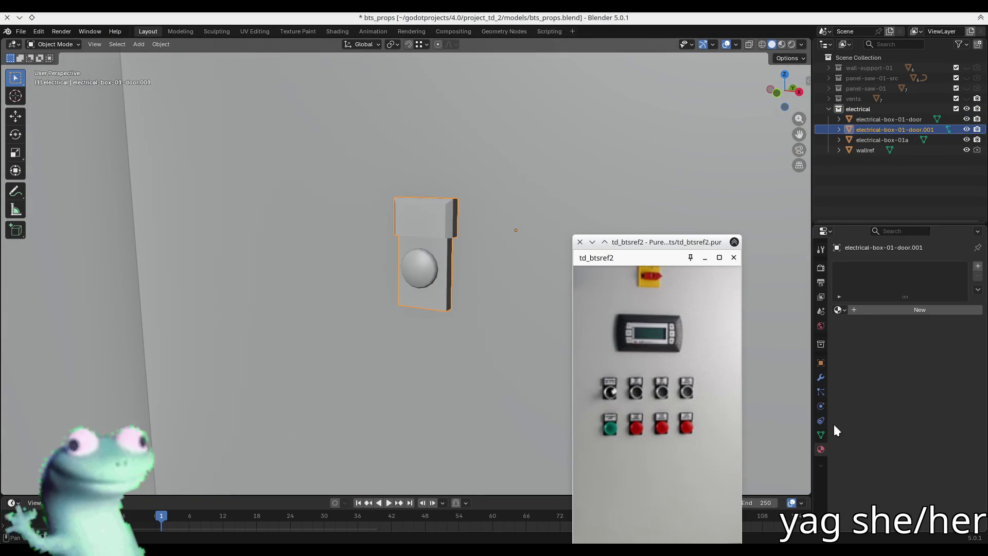
left_click(821, 376)
left_click(871, 267)
left_click(870, 267)
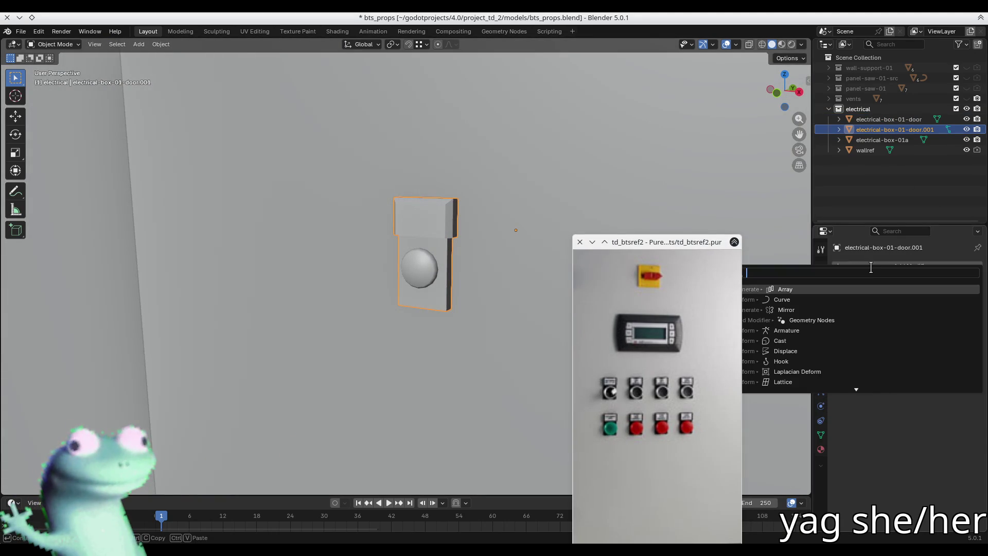
Add an Array modifier so the button module repeats three times in a row.
key("Return")
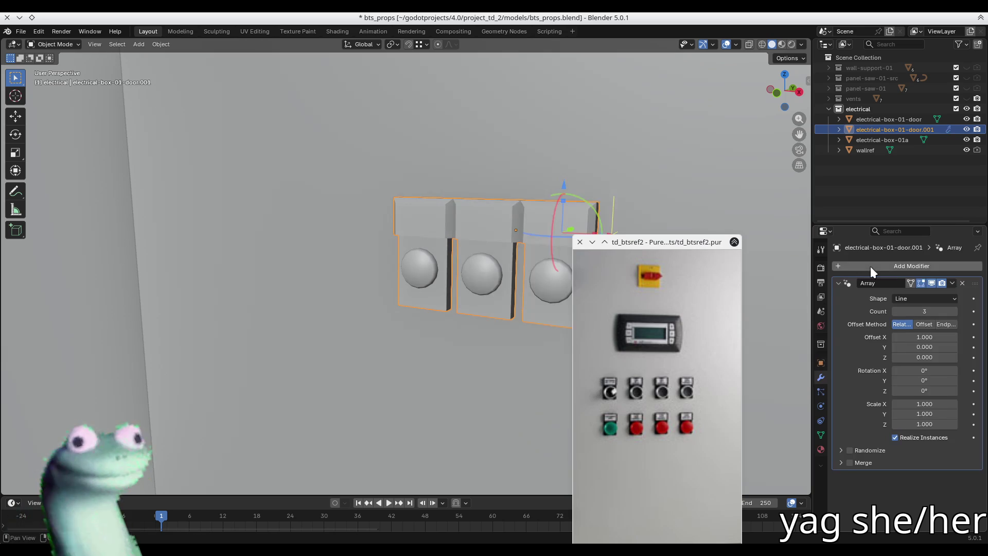
scroll(504, 248, "down", 3)
middle_click_drag(502, 252, 350, 236, "shift")
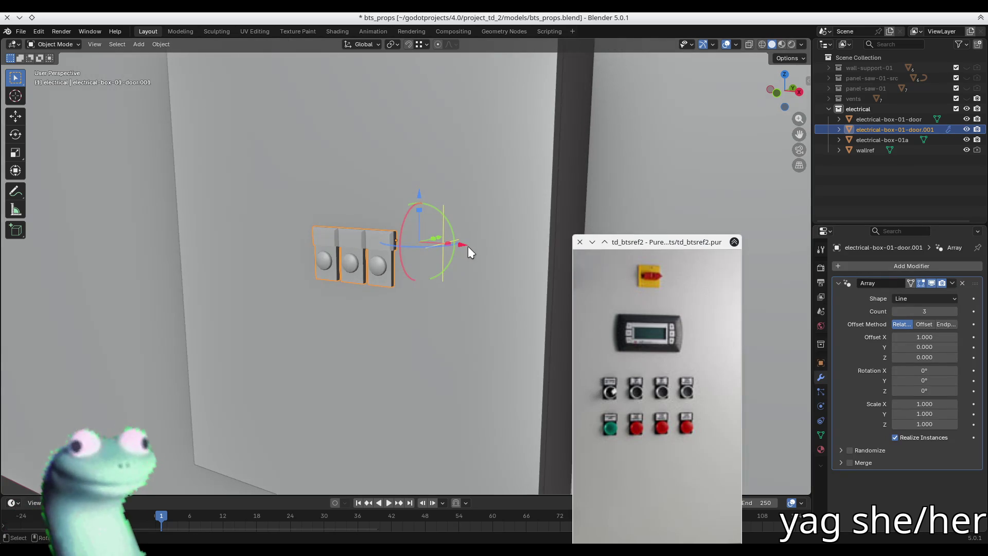
mouse_move(446, 250)
middle_mouse_down()
mouse_move(458, 288)
mouse_move(473, 268)
mouse_move(461, 301)
middle_mouse_up()
Snap the 3D cursor to the module's selected upper box edges and return to Object Mode.
key("Tab")
key("2")
left_click(460, 303)
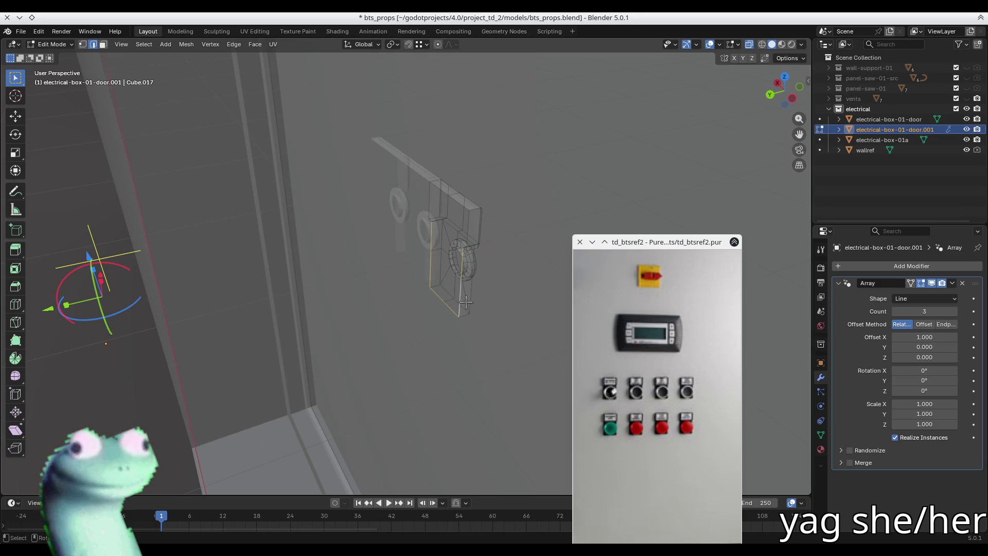
left_click(468, 228, "ctrl")
middle_click_drag(468, 228, 472, 210)
key("shift+s")
left_click(475, 265)
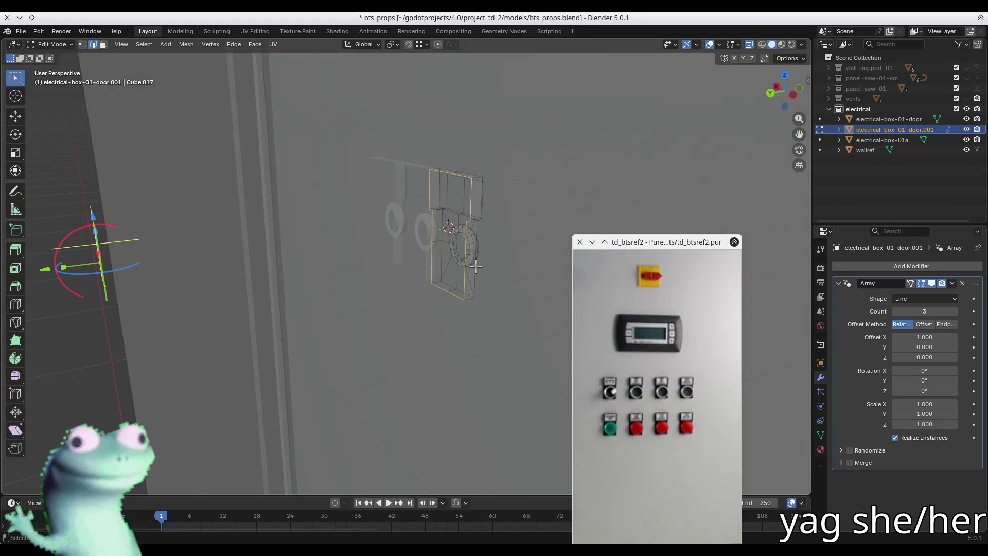
key("Tab")
right_click(475, 264)
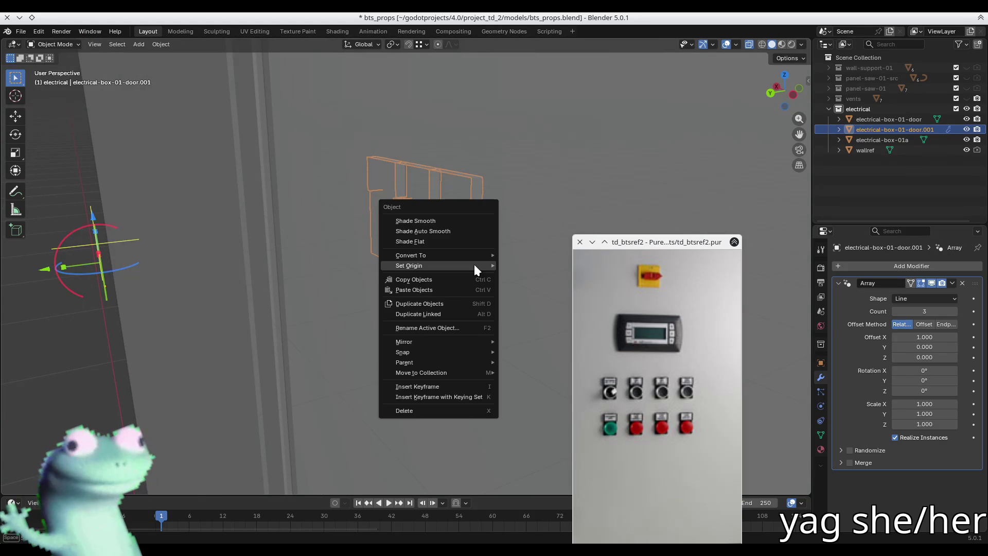
Set the module's origin to the 3D cursor.
mouse_move(475, 265)
left_click(532, 284)
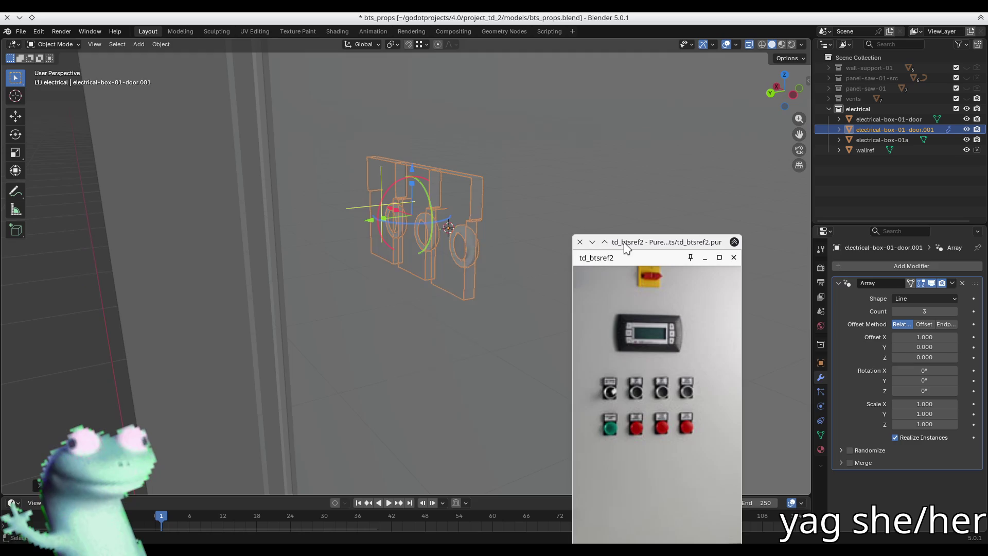
left_click_drag(625, 248, 769, 222)
mouse_move(690, 212)
middle_mouse_down()
mouse_move(451, 246)
mouse_move(449, 238)
middle_mouse_up()
key("Tab")
key("Tab")
Set the array's relative offset X to 1.675 and count to 4, viewed in front orthographic.
left_click_drag(449, 238, 498, 247)
scroll(495, 247, "down", 3)
mouse_move(494, 247)
middle_mouse_down()
mouse_move(509, 246)
mouse_move(413, 212)
middle_mouse_up()
left_click_drag(759, 215, 663, 127)
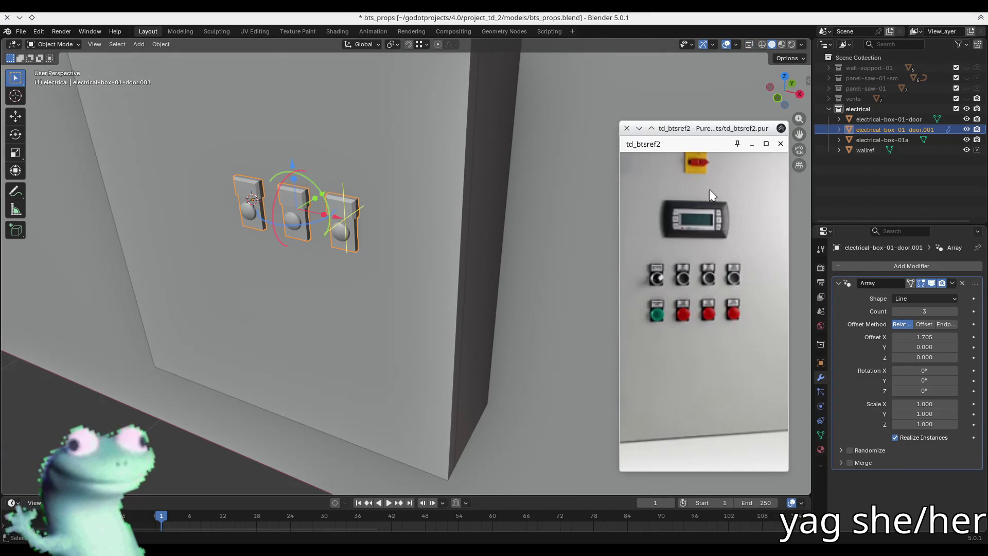
left_click_drag(921, 333, 918, 336)
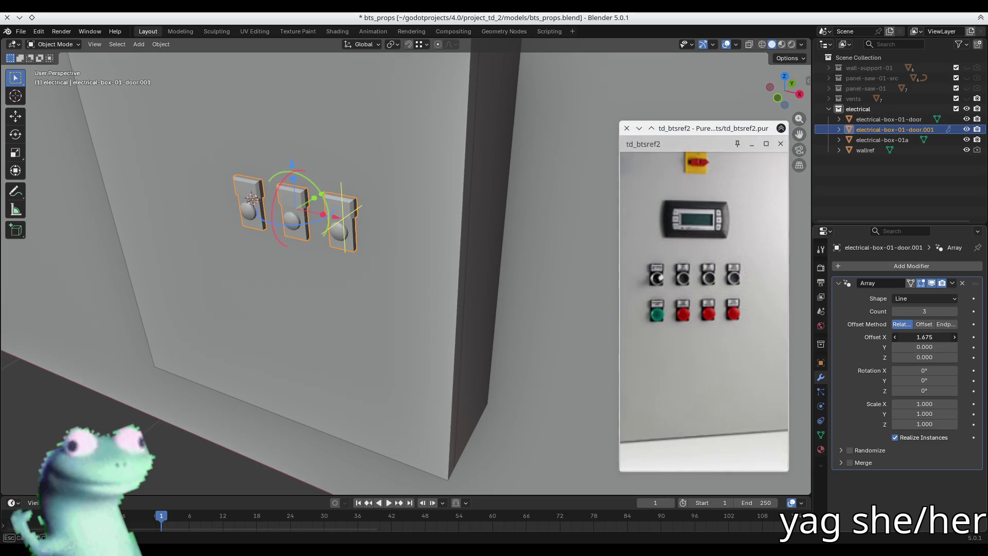
left_click(954, 312)
middle_click_drag(349, 213, 351, 242)
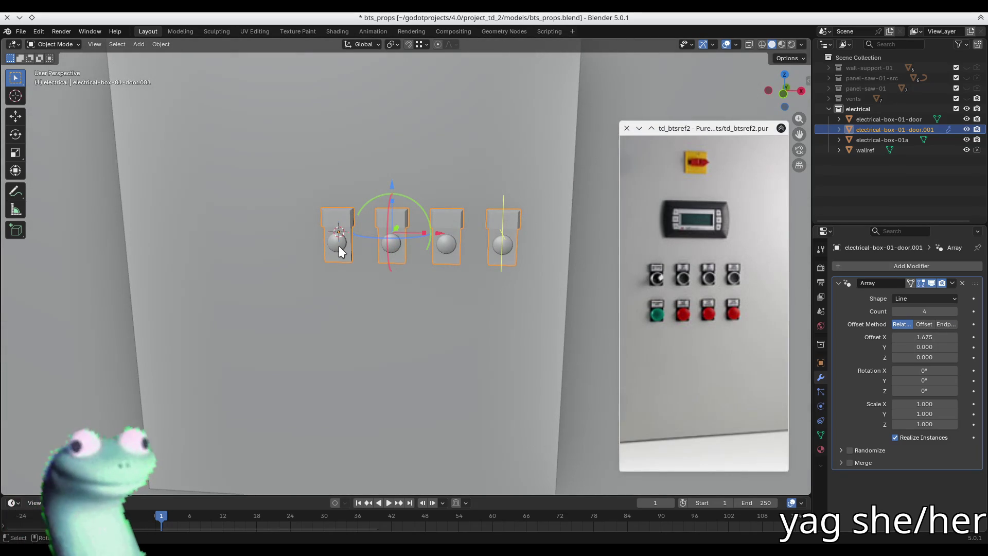
middle_click_drag(370, 253, 376, 246, "alt")
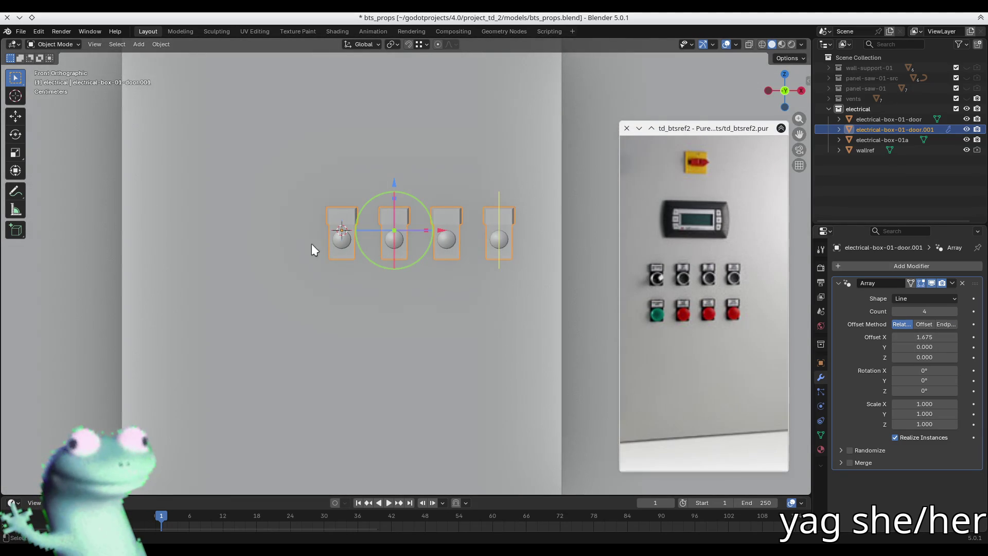
middle_click_drag(312, 245, 367, 245, "shift")
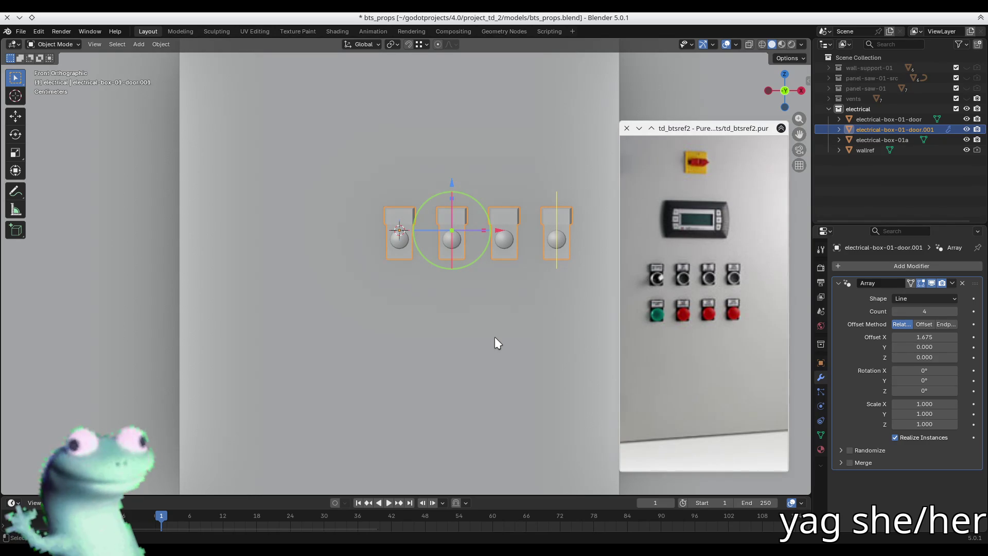
Move the four-module button row along global X until it is centred on the door panel.
key("g")
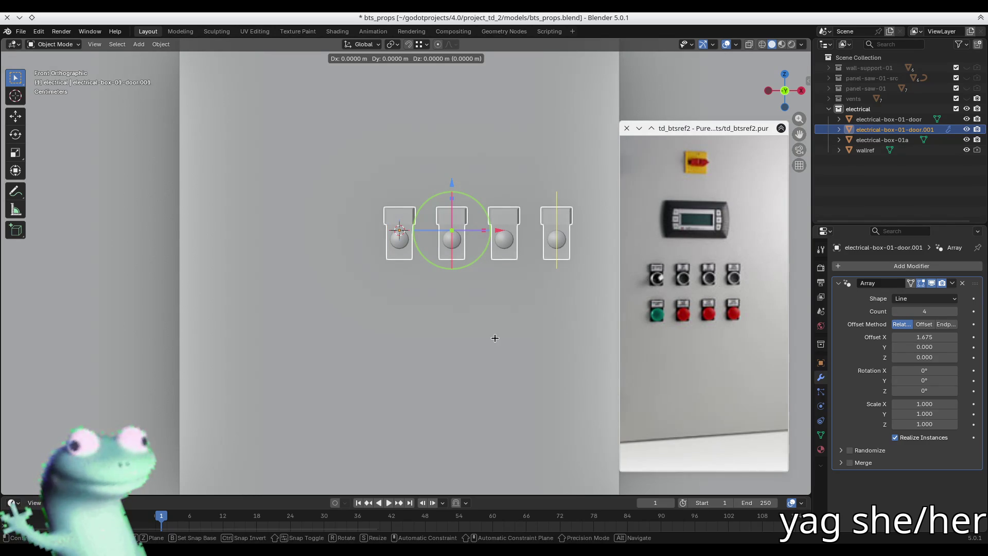
key("x")
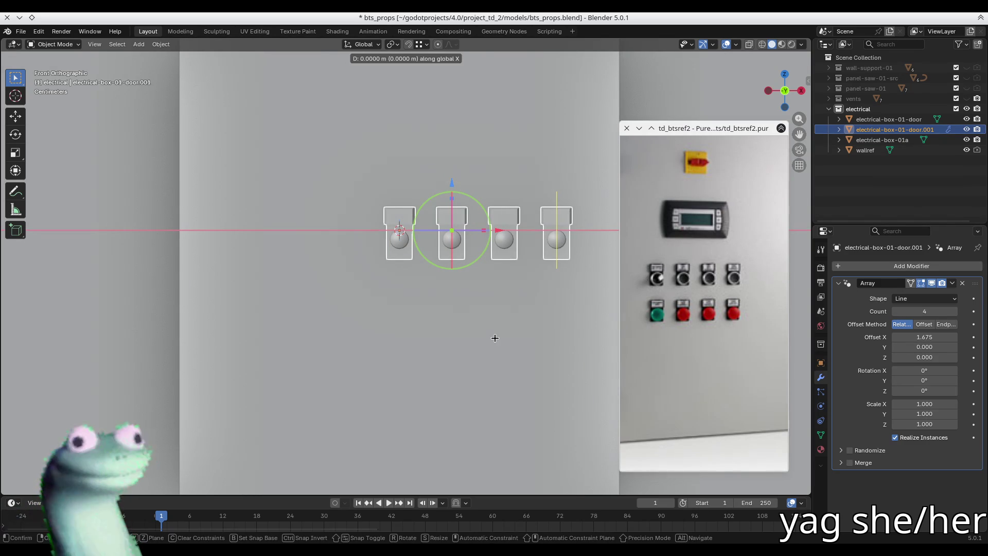
type(".5x")
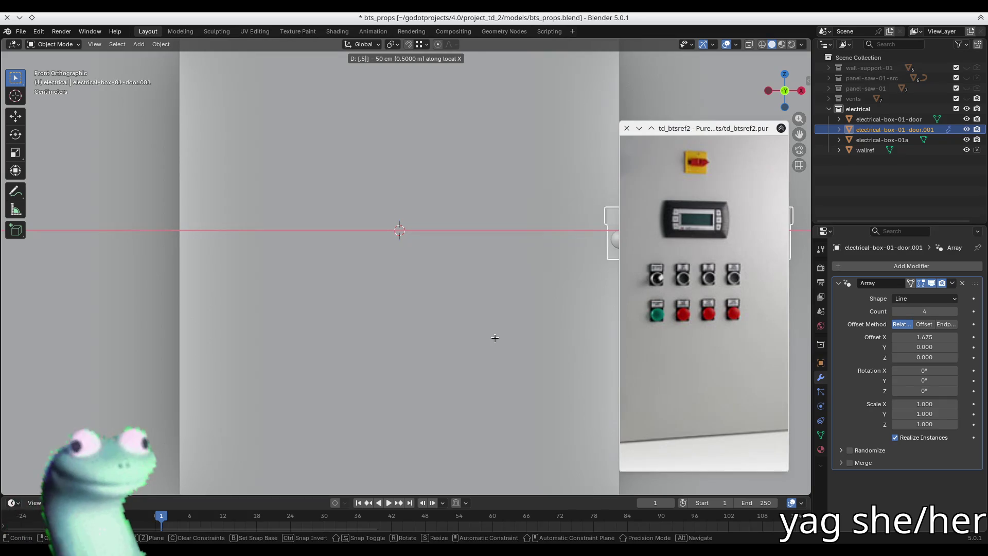
key("Escape")
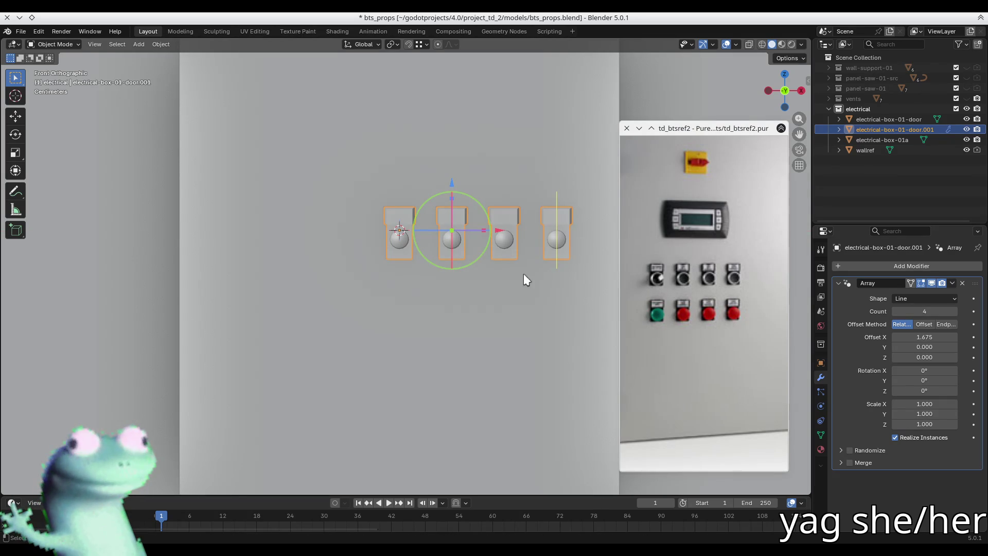
key("g")
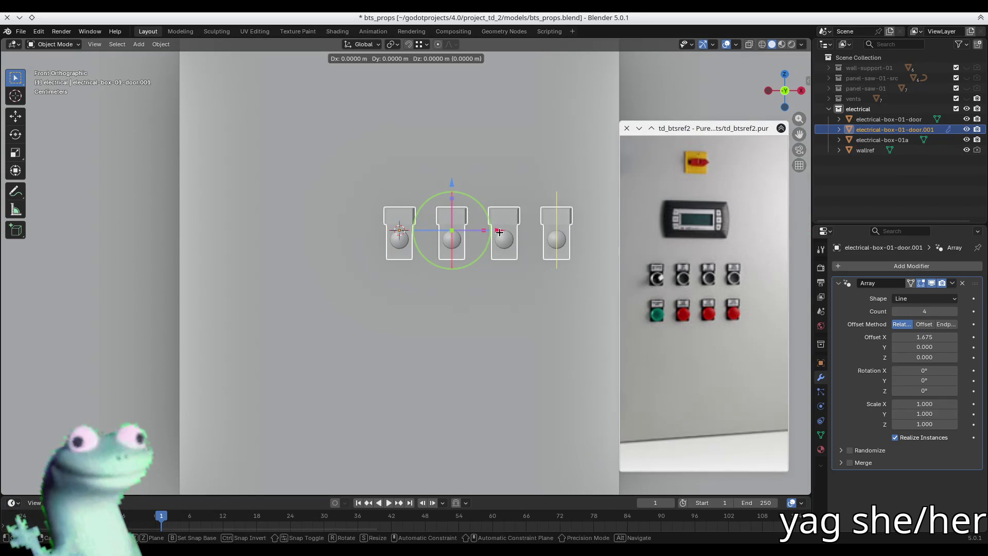
key("x")
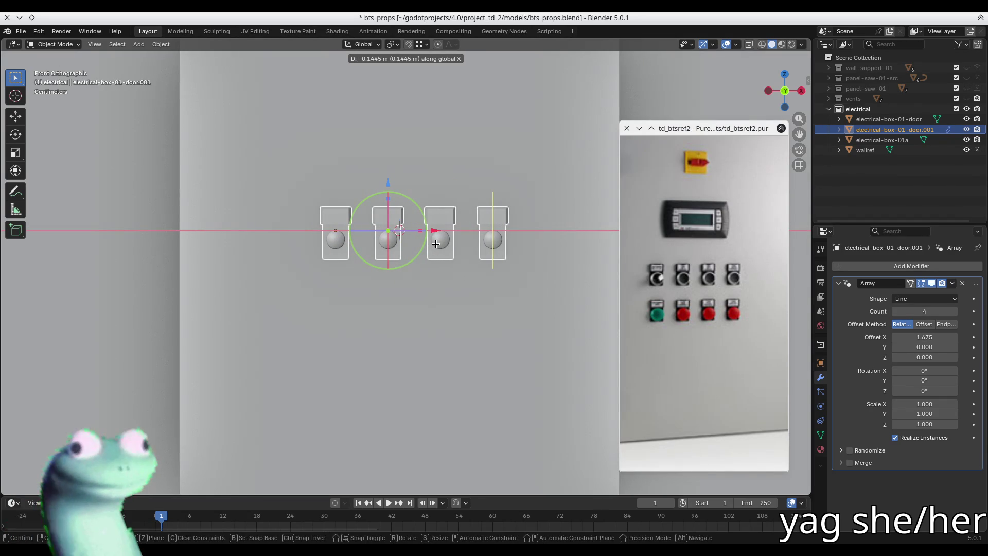
left_click(436, 244)
scroll(437, 264, "down", 1)
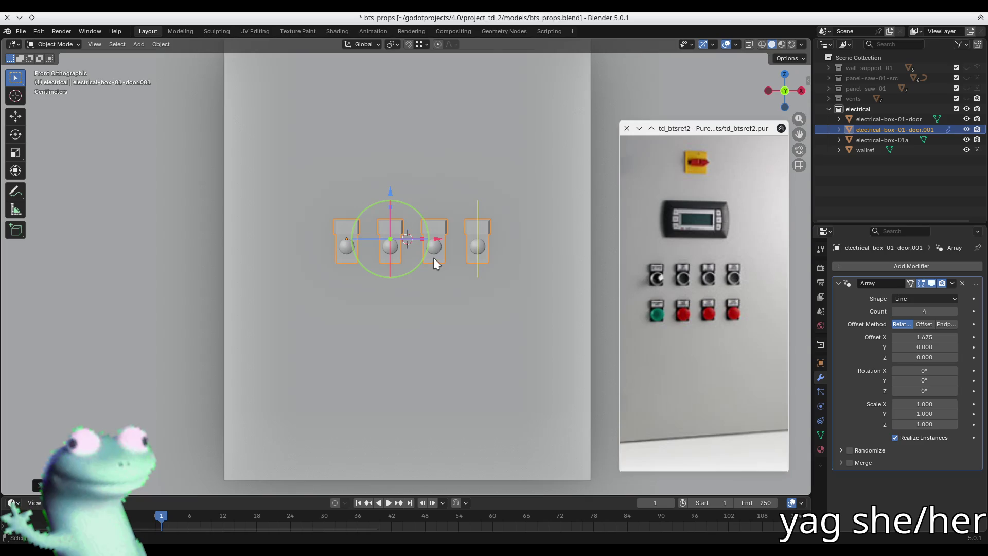
key("g")
key("x")
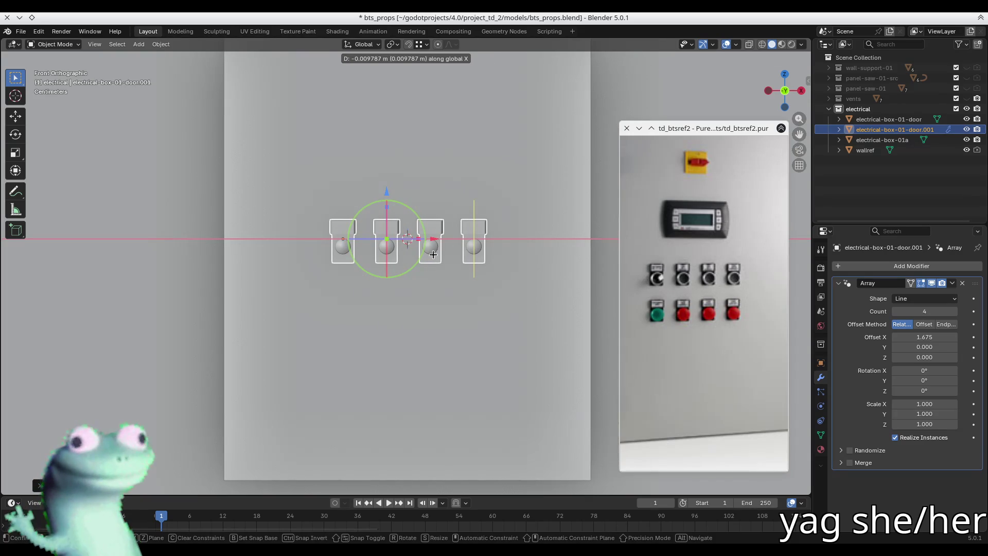
scroll(413, 236, "up", 10, "alt")
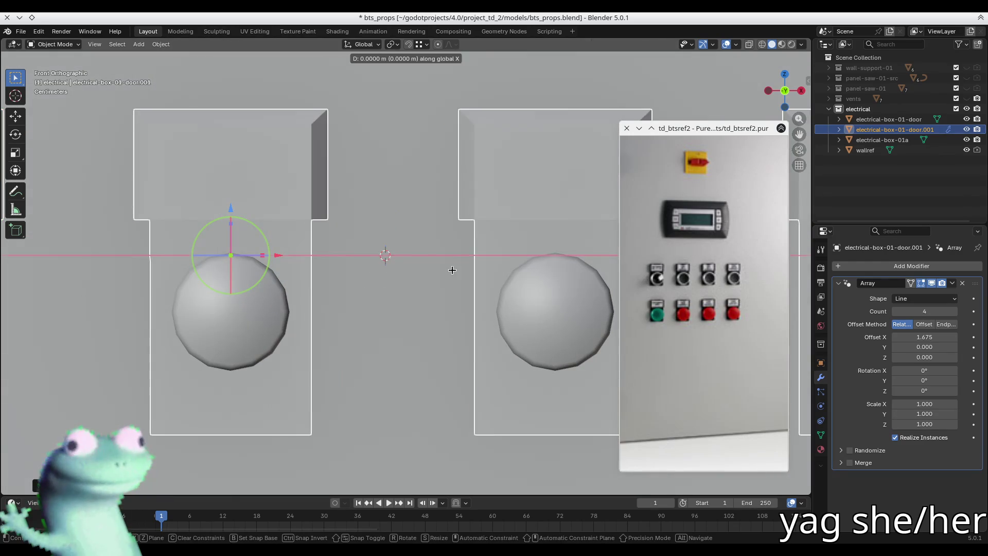
left_click(441, 273)
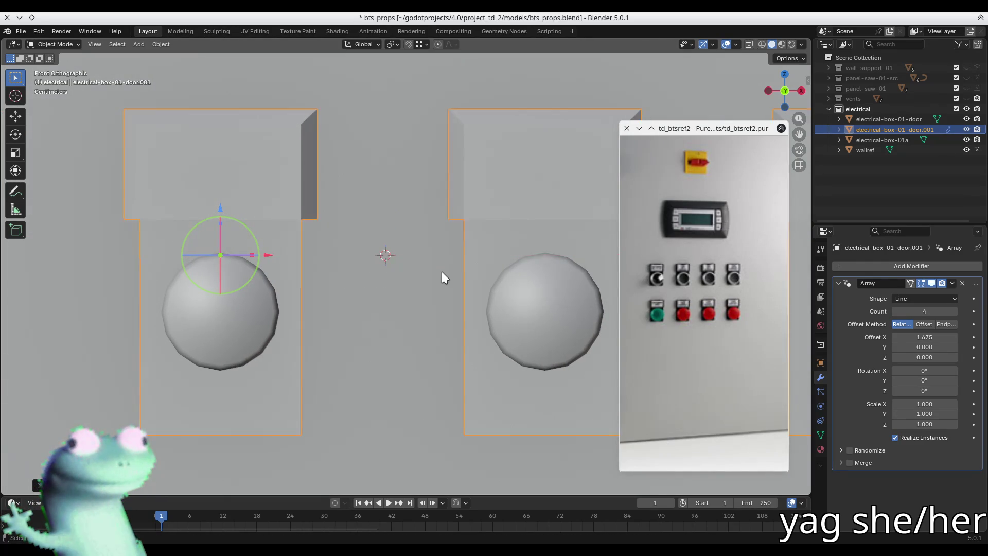
Orbit around the door to check the centred row and reselect the button strip.
scroll(442, 274, "down", 8)
middle_click_drag(511, 293, 431, 302)
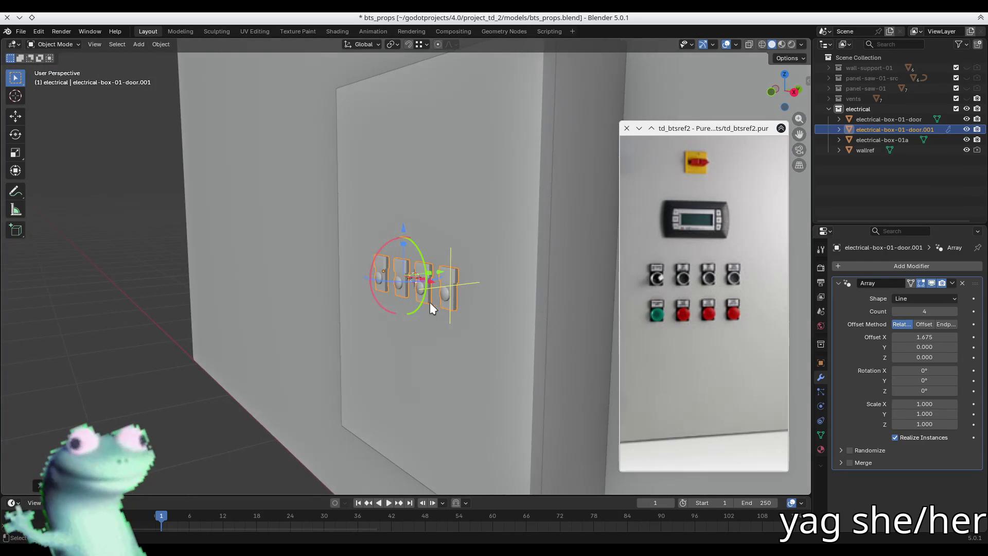
left_click(233, 231)
mouse_move(234, 230)
middle_mouse_down()
mouse_move(240, 133)
mouse_move(382, 170)
mouse_move(413, 288)
middle_mouse_up()
left_click(420, 292)
mouse_move(420, 292)
middle_mouse_down()
mouse_move(335, 223)
mouse_move(364, 209)
middle_mouse_up()
Add a second Array modifier with count 2, offset X 0, Y 0, Z -1.49.
left_click(839, 283)
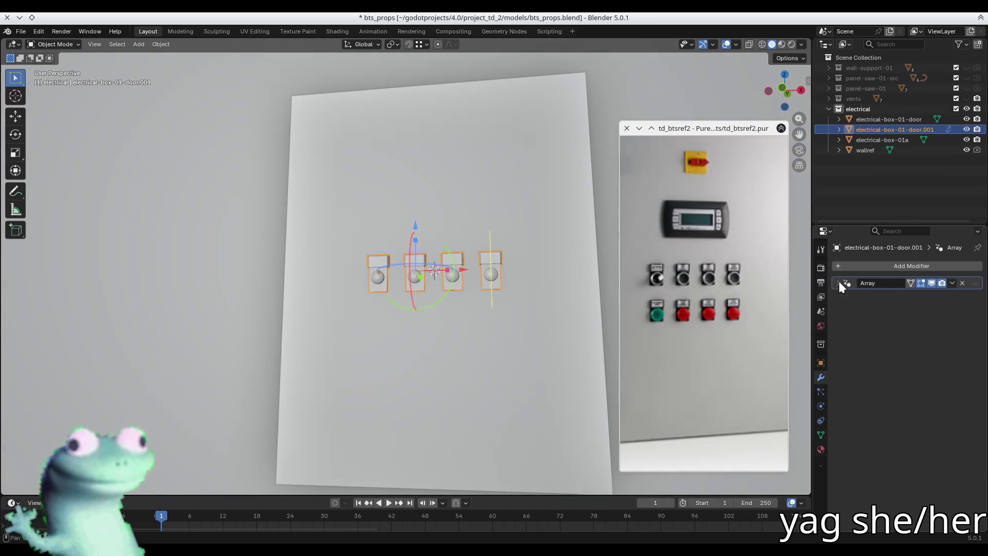
left_click(854, 269)
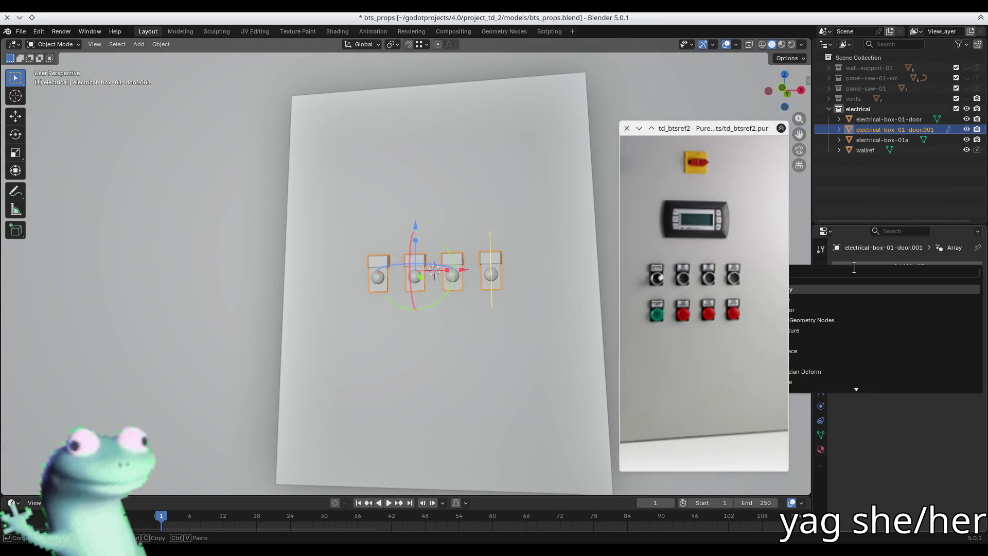
left_click(850, 287)
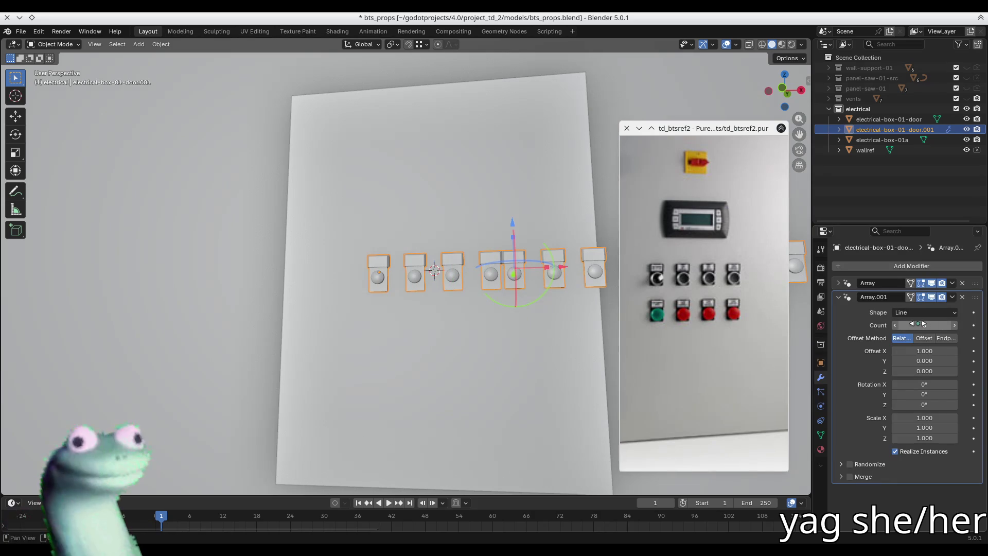
left_click(930, 351)
type("0")
key("Tab")
key("Tab")
type("1")
key("Return")
left_click_drag(925, 371, 887, 371)
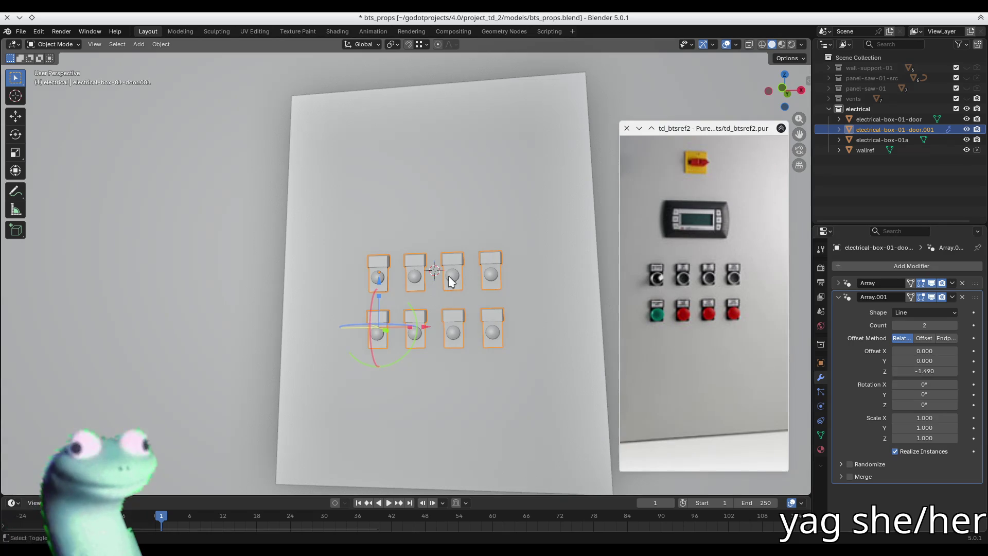
middle_click_drag(453, 277, 366, 199, "shift")
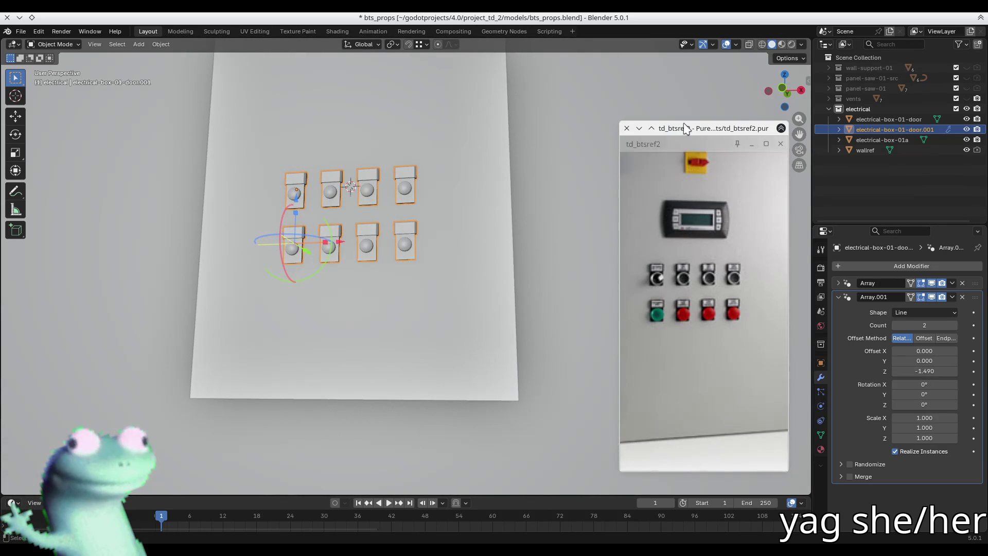
Orbit and fly around the door to inspect the 4×2 button grid, then reselect it.
mouse_move(696, 129)
left_mouse_down()
mouse_move(700, 148)
mouse_move(621, 137)
left_mouse_up()
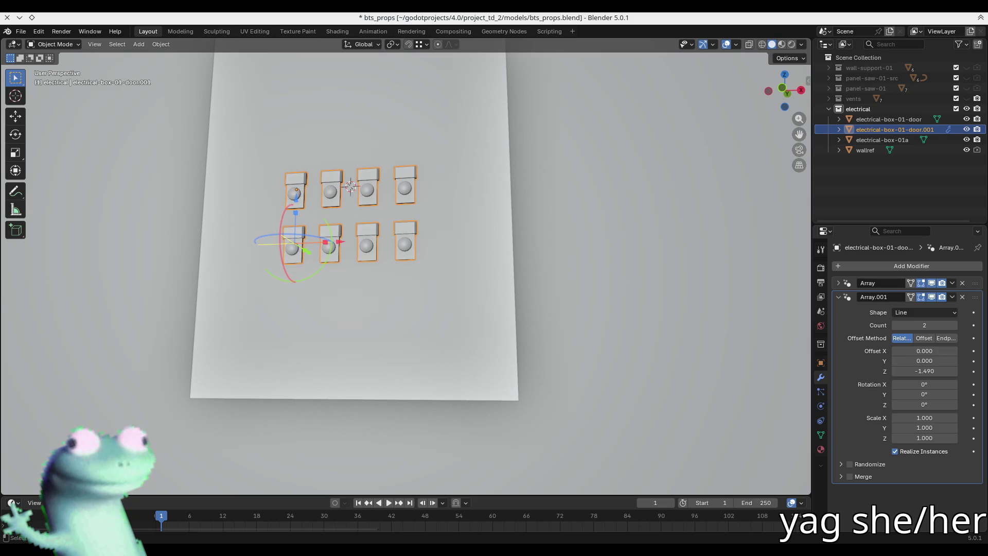
mouse_move(453, 278)
middle_mouse_down()
mouse_move(413, 286)
mouse_move(532, 289)
mouse_move(590, 235)
middle_mouse_up()
left_click(589, 230)
key("shift+grave")
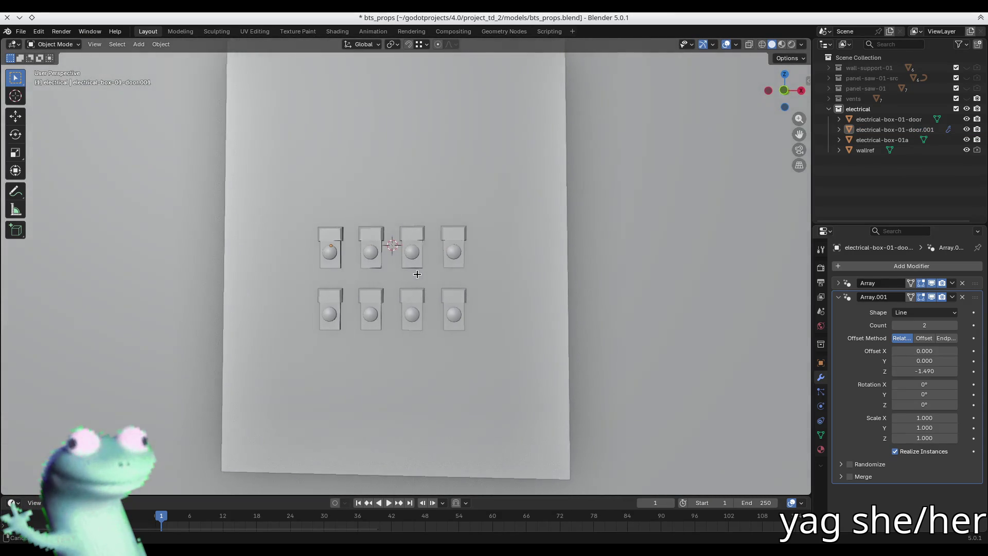
mouse_move(390, 279)
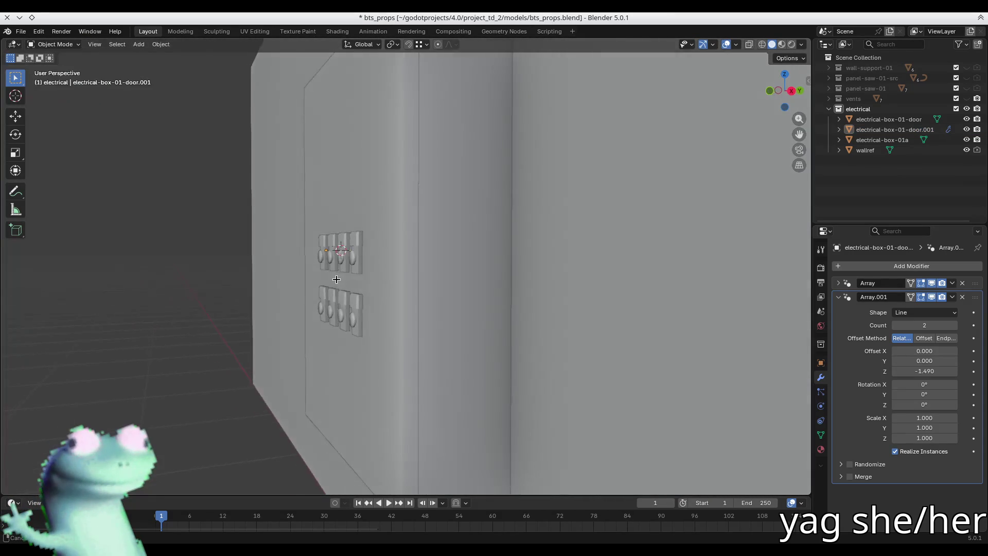
mouse_move(426, 292)
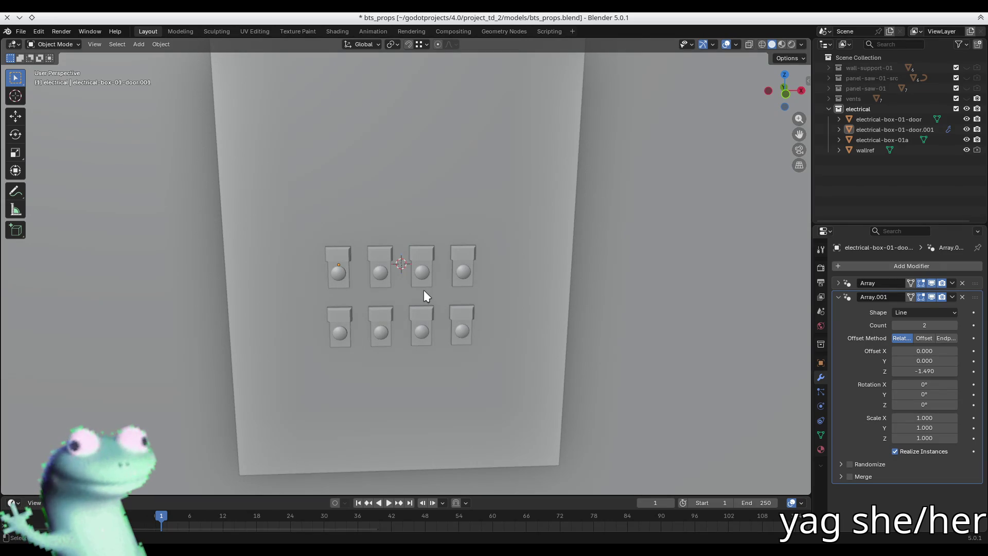
scroll(387, 281, "up", 2)
left_click(385, 269)
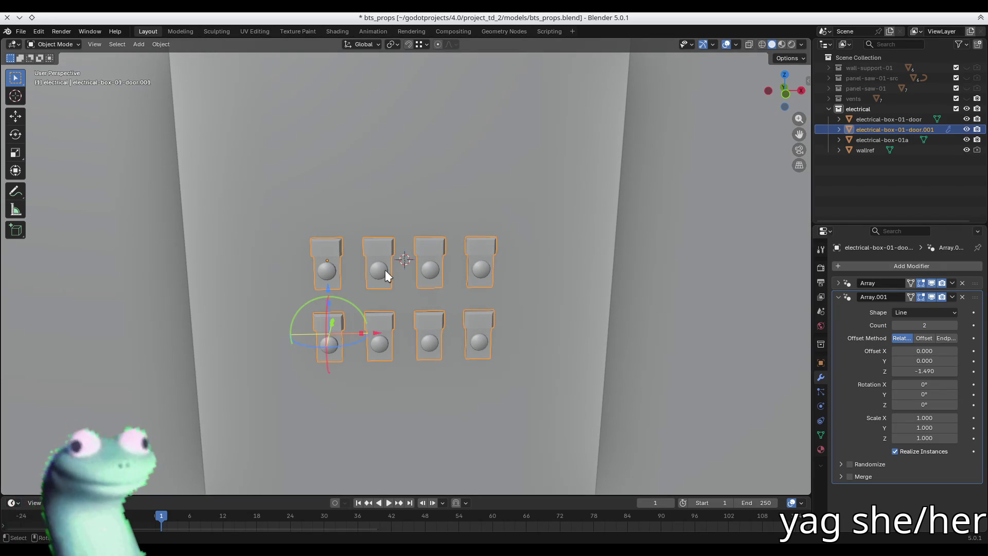
double_click(896, 129)
Rename the button grid object to electrical-box-01-door-buttons.
type("b")
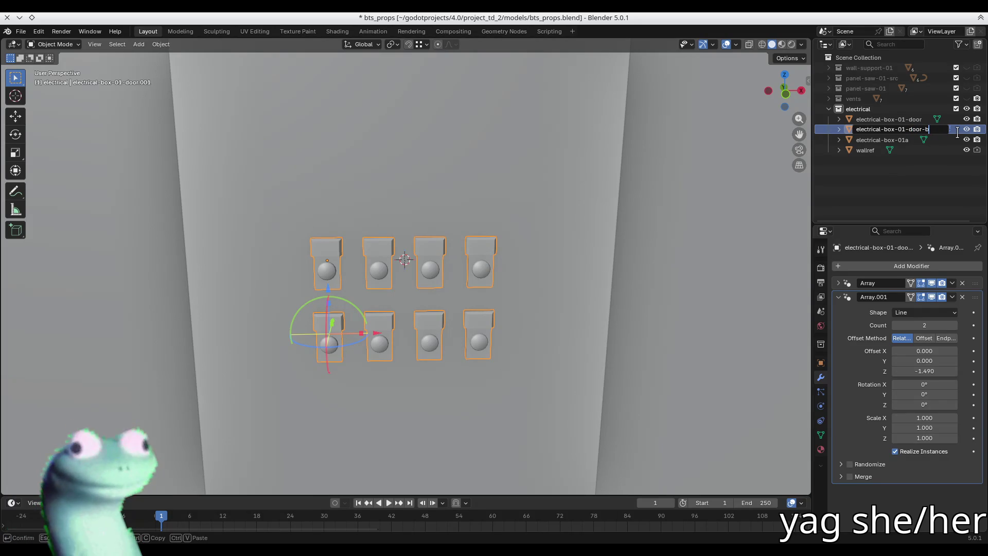
type("s")
key("Return")
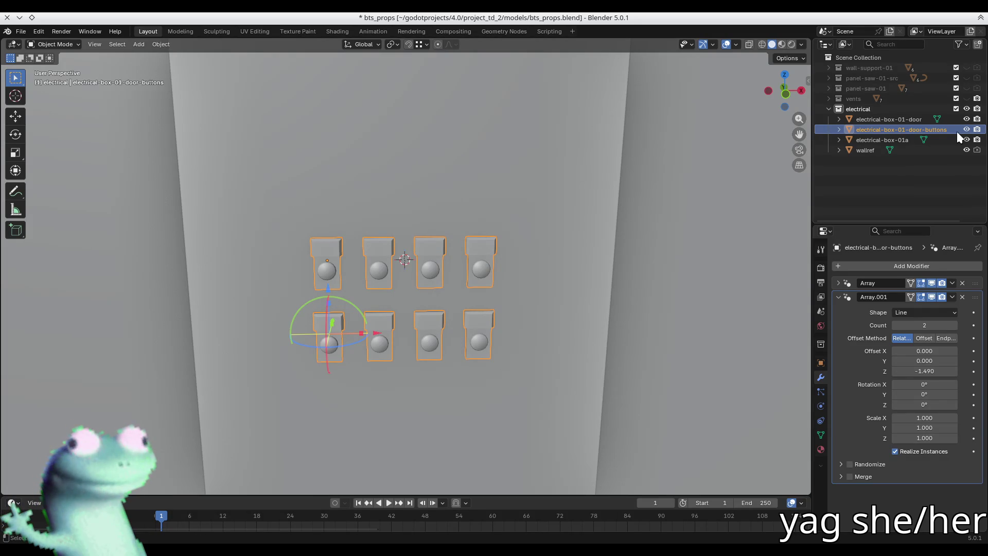
left_click(968, 130)
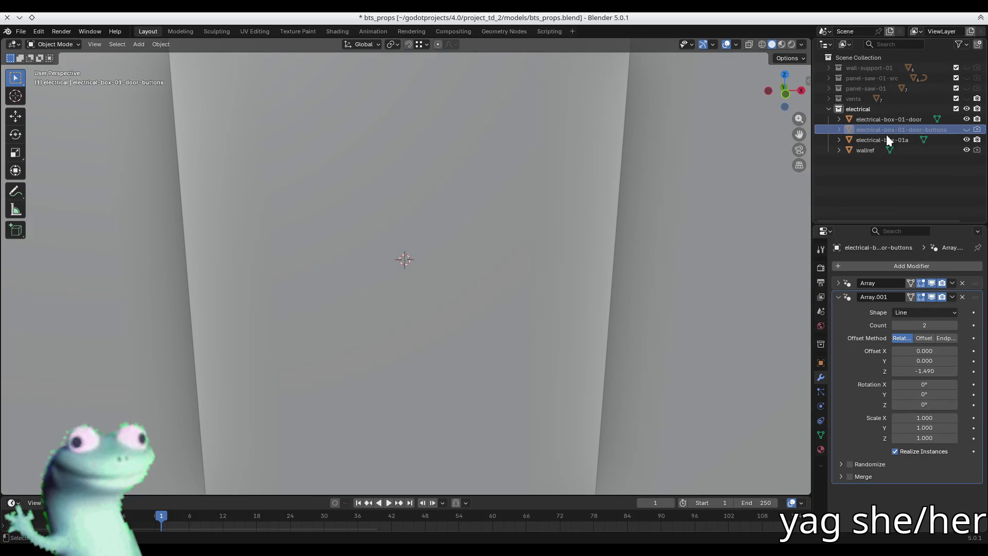
middle_click_drag(679, 190, 642, 206)
key("alt+h")
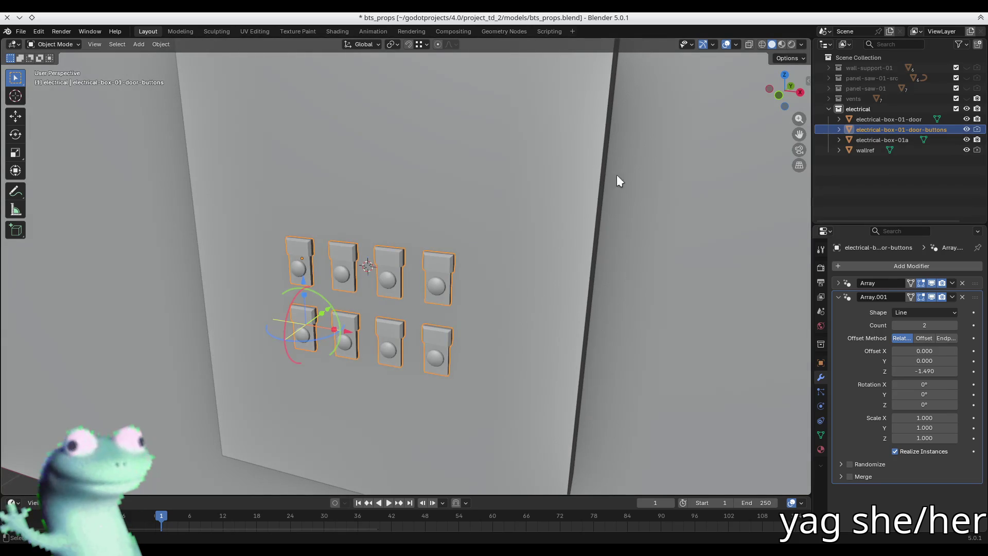
Duplicate the door-buttons object, hide the original, and select the copy.
key("shift+d")
key("Escape")
left_click(967, 129)
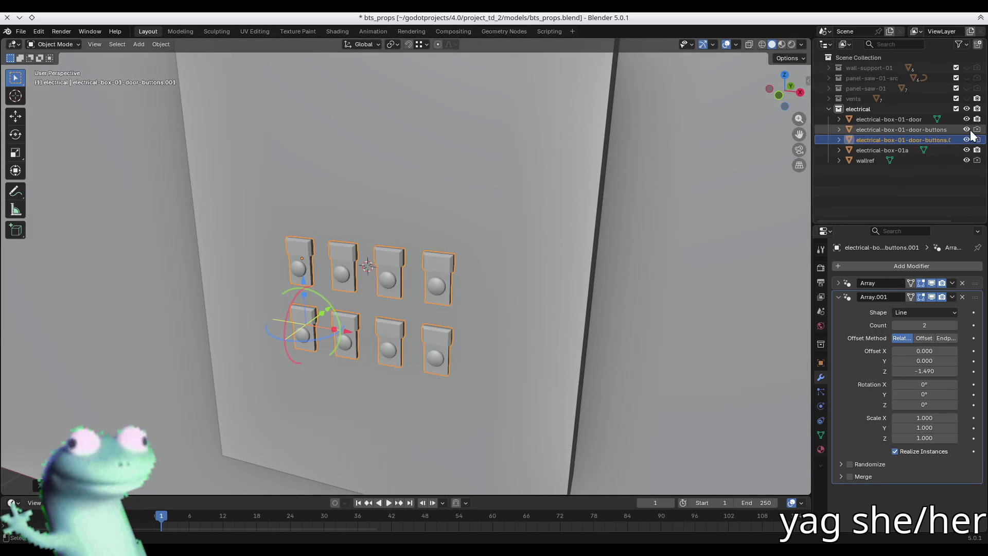
left_click(905, 149, "shift")
key("ctrl+z")
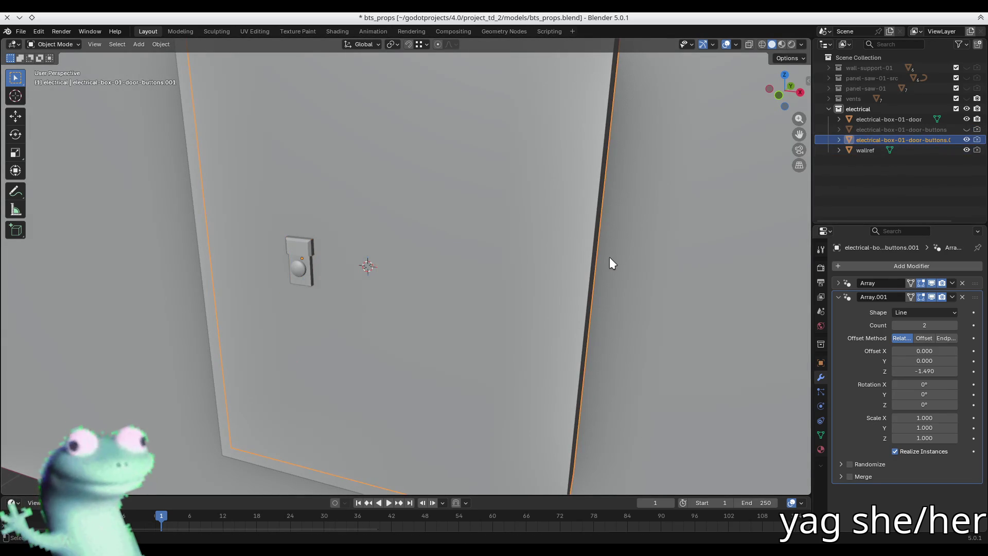
key("ctrl+shift+z")
left_click(875, 150)
left_click(887, 140)
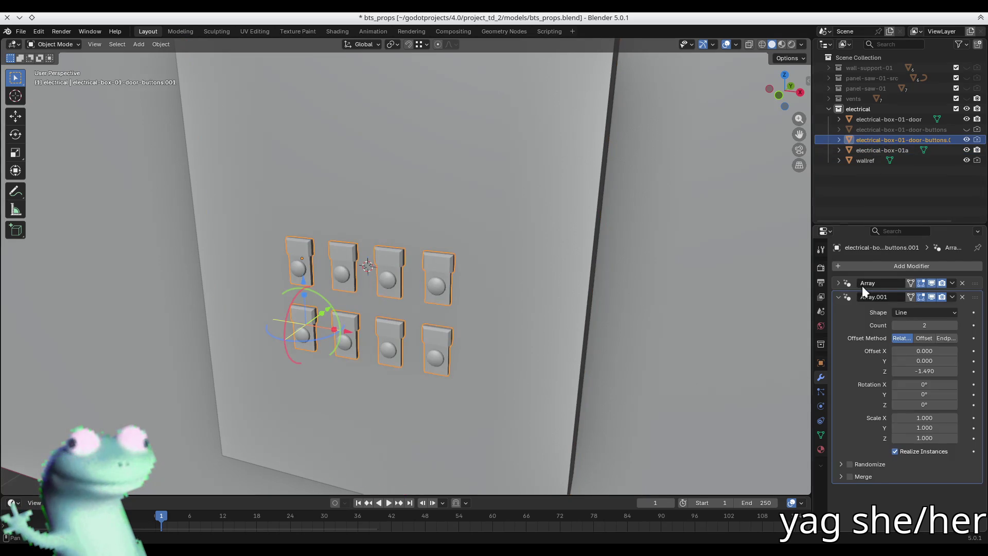
Apply Array.001 and then Array on the copy, making all eight buttons real geometry.
left_click(952, 297)
left_click(946, 308)
left_click(952, 283)
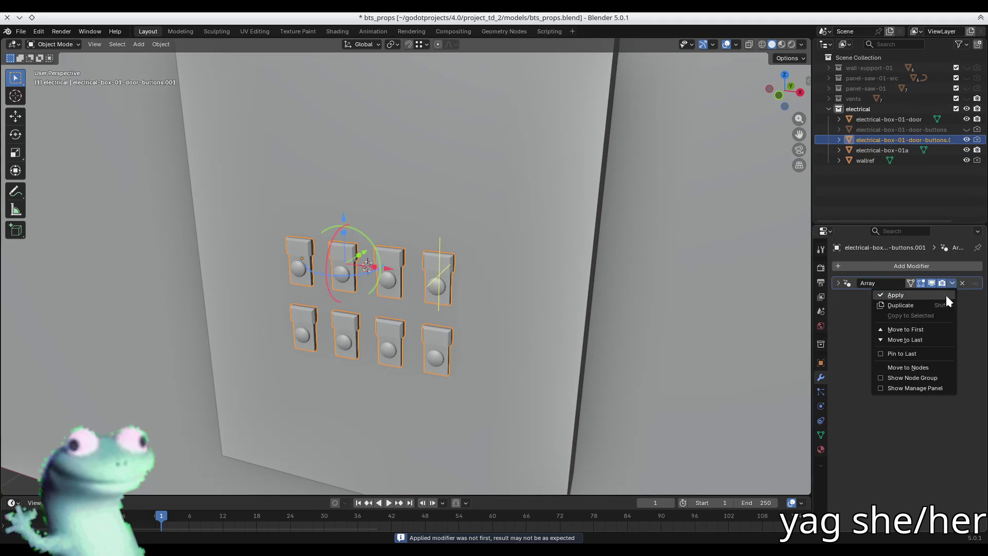
left_click(946, 295)
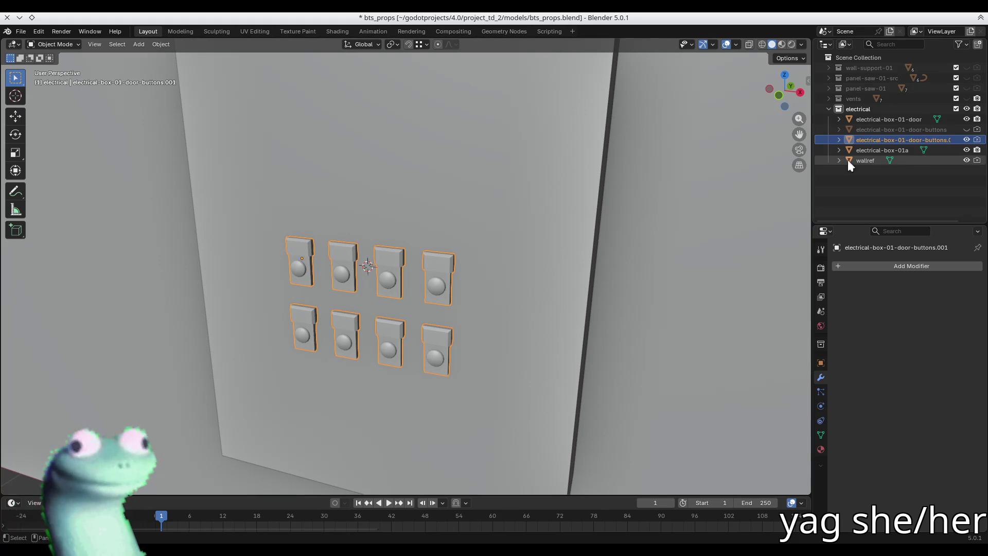
left_click(886, 150, "ctrl")
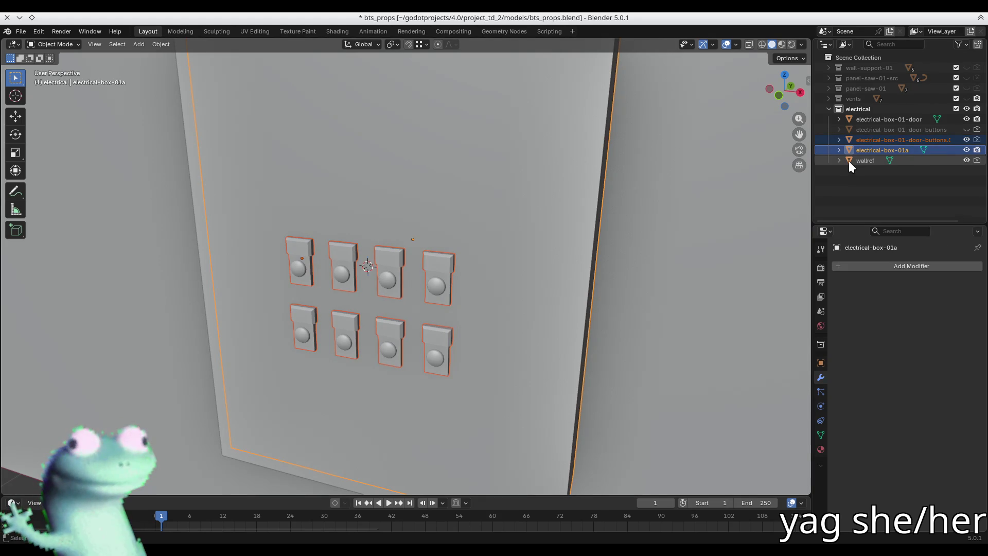
Join the buttons into electrical-box-01a and inspect the door mesh in Edit Mode.
key("ctrl+j")
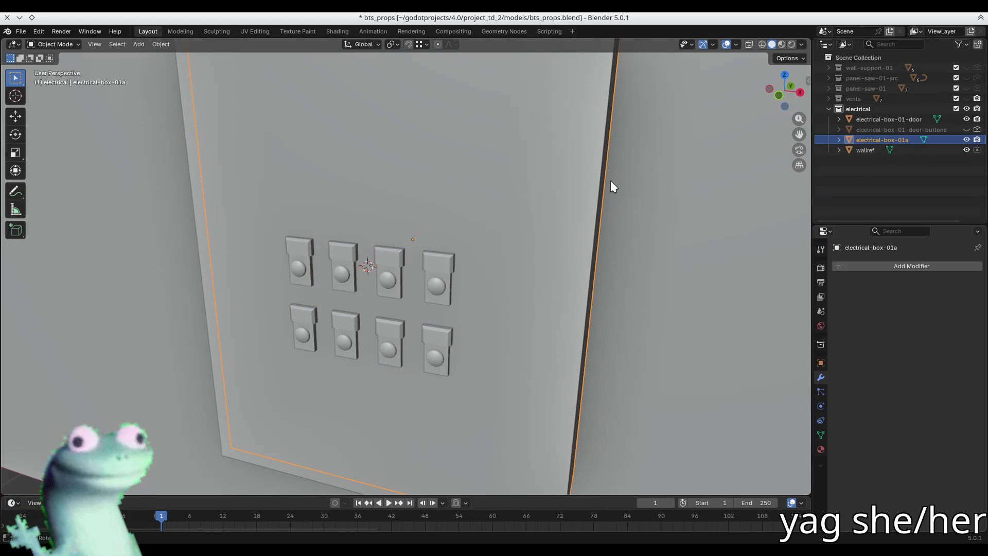
left_click(435, 217)
key("Tab")
mouse_move(435, 217)
middle_mouse_down()
mouse_move(368, 196)
mouse_move(433, 241)
mouse_move(419, 234)
mouse_move(426, 225)
middle_mouse_up()
scroll(368, 196, "down", 3)
key("3")
key("alt+a")
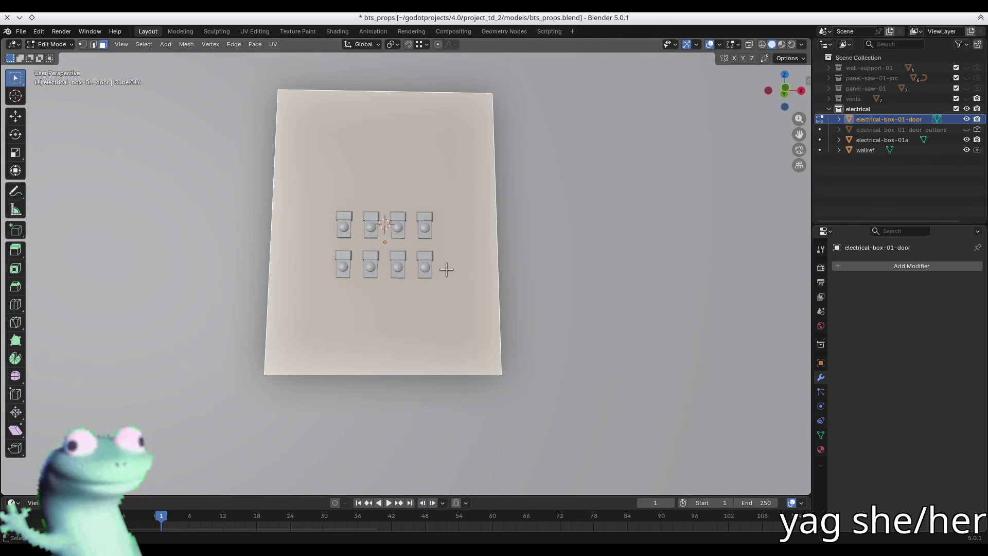
key("Tab")
Inspect the box body mesh, then undo the join of the buttons into it.
left_click(357, 233)
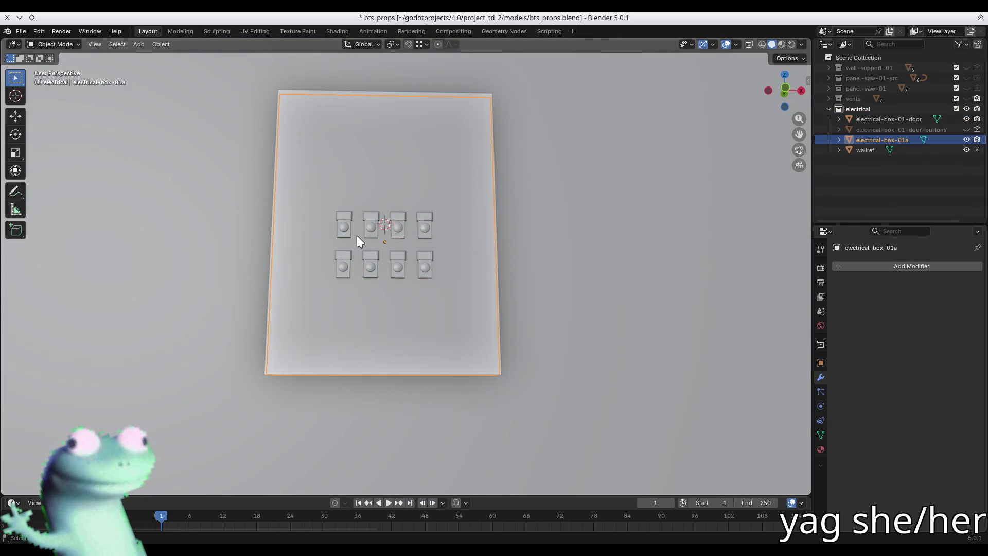
key("Tab")
middle_click_drag(358, 235, 412, 249)
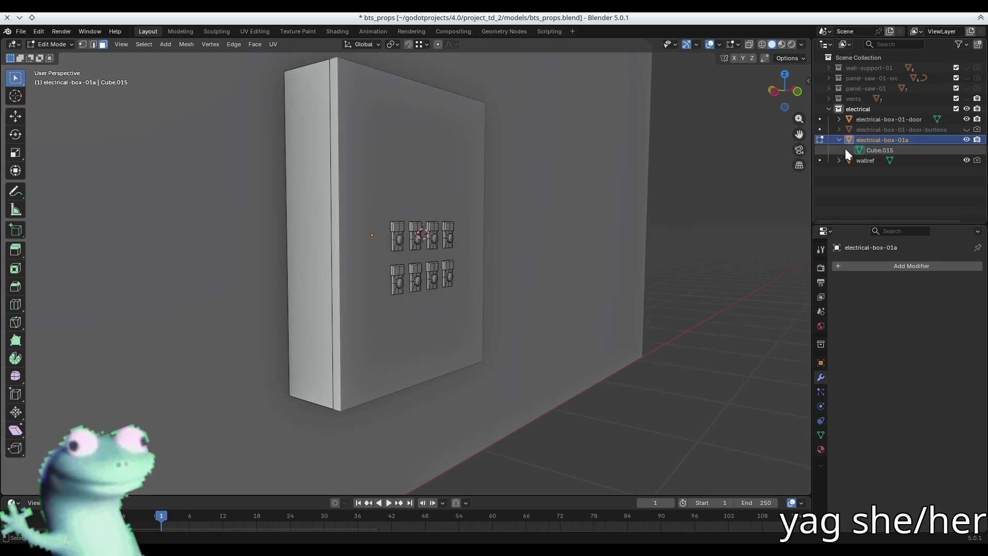
key("Tab")
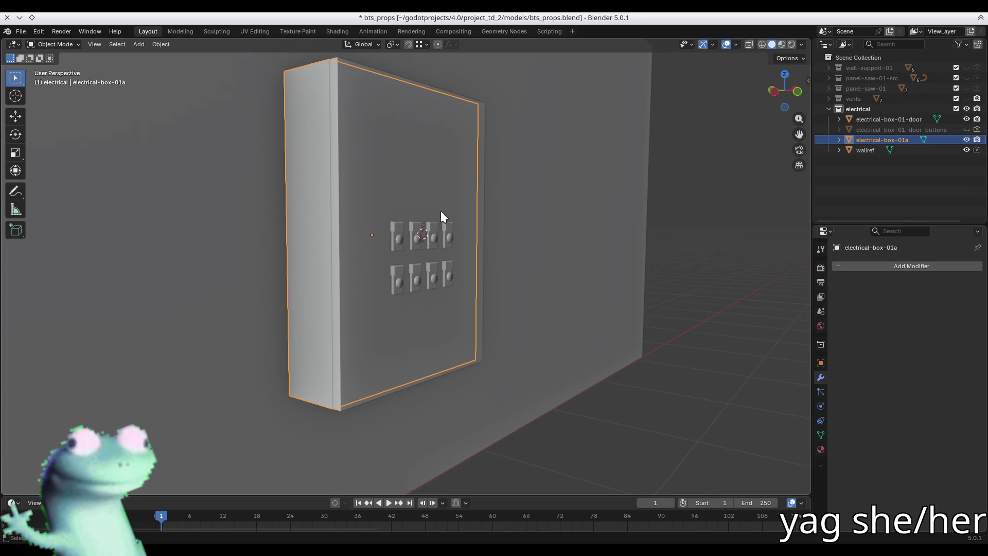
left_click(372, 248)
middle_click_drag(373, 248, 435, 260)
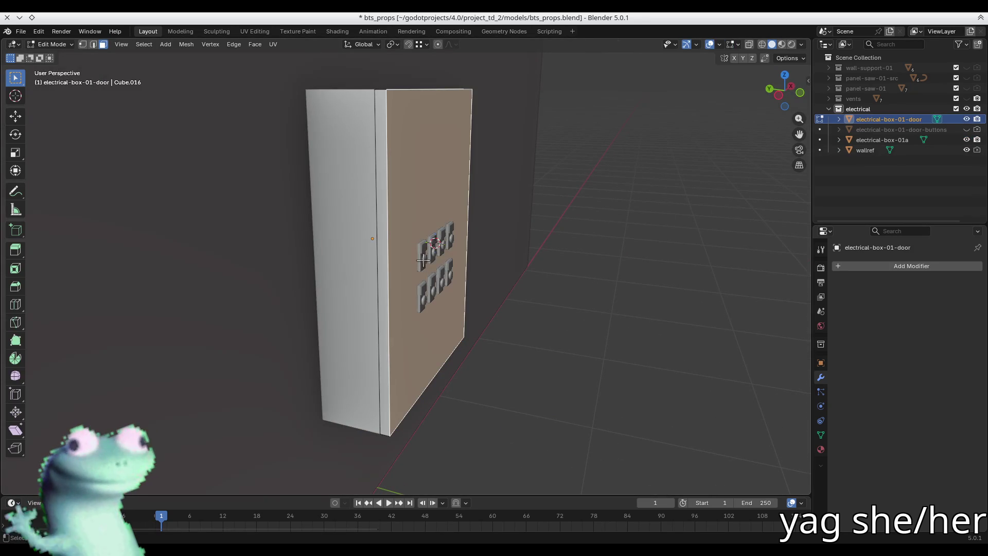
left_click(350, 237)
key("ctrl+z")
key("ctrl+z")
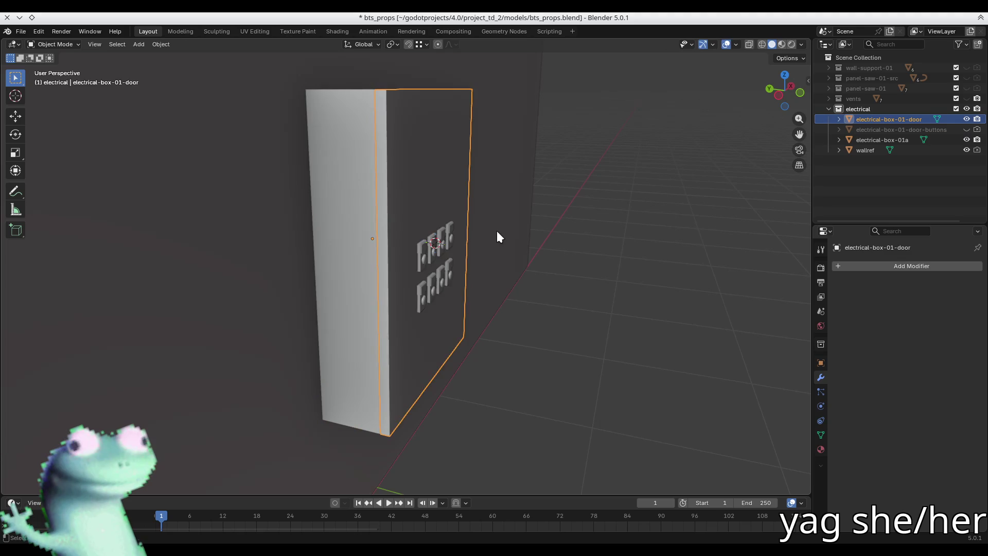
key("ctrl+shift+z")
key("ctrl+shift+z")
key("ctrl+z")
key("ctrl+z")
key("ctrl+z")
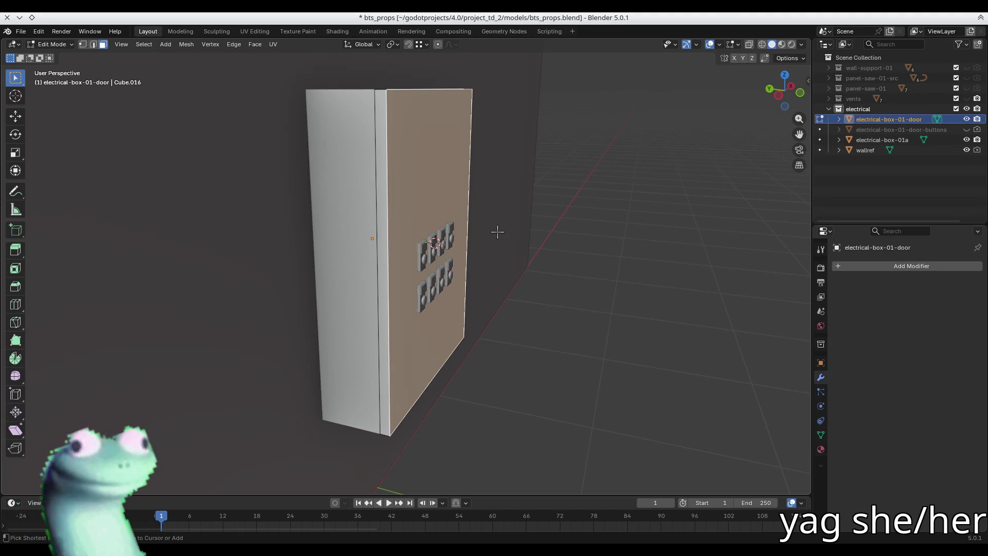
key("ctrl+shift+z")
key("ctrl+shift+z")
key("ctrl+shift+z")
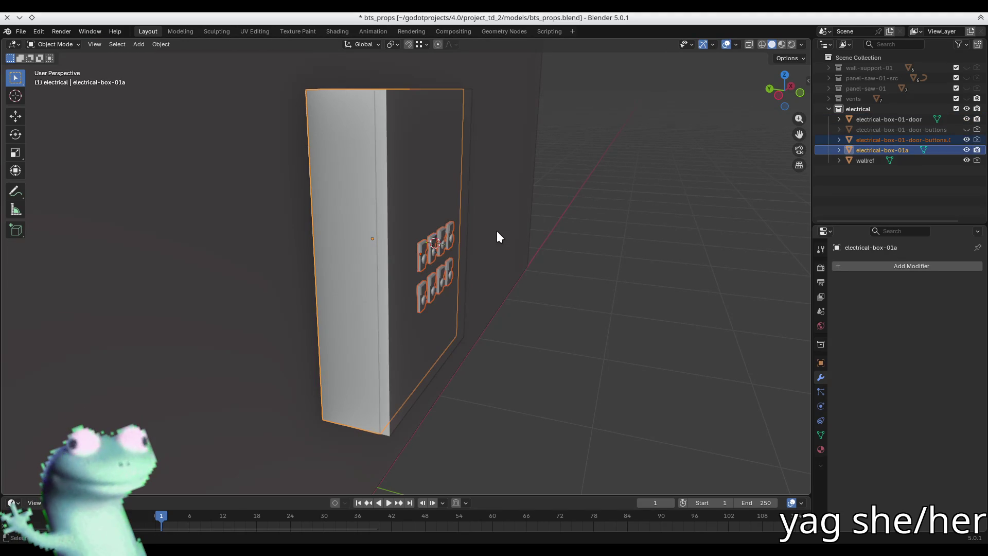
Join the buttons copy into the door object and view it from the front.
left_click(884, 139)
left_click(898, 118, "ctrl")
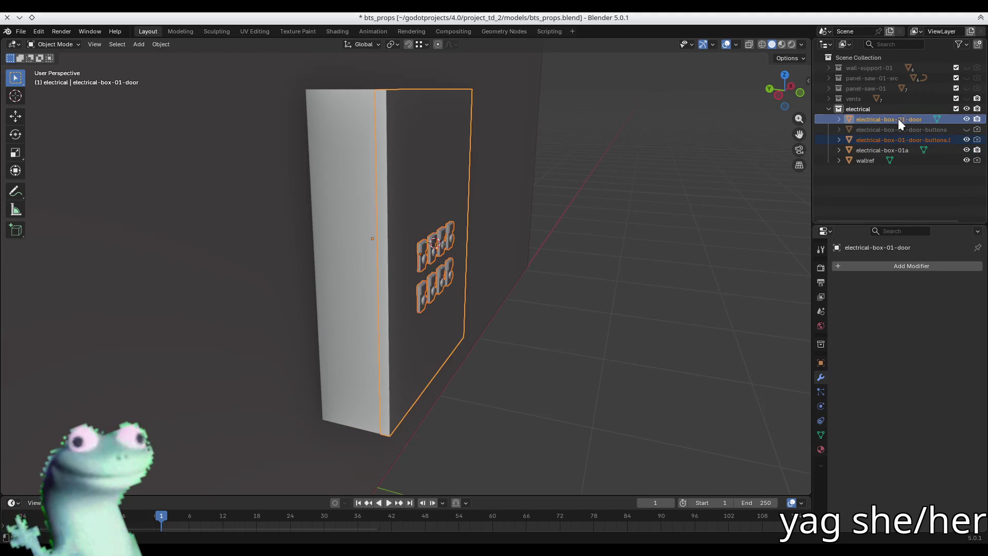
key("ctrl+j")
key("Tab")
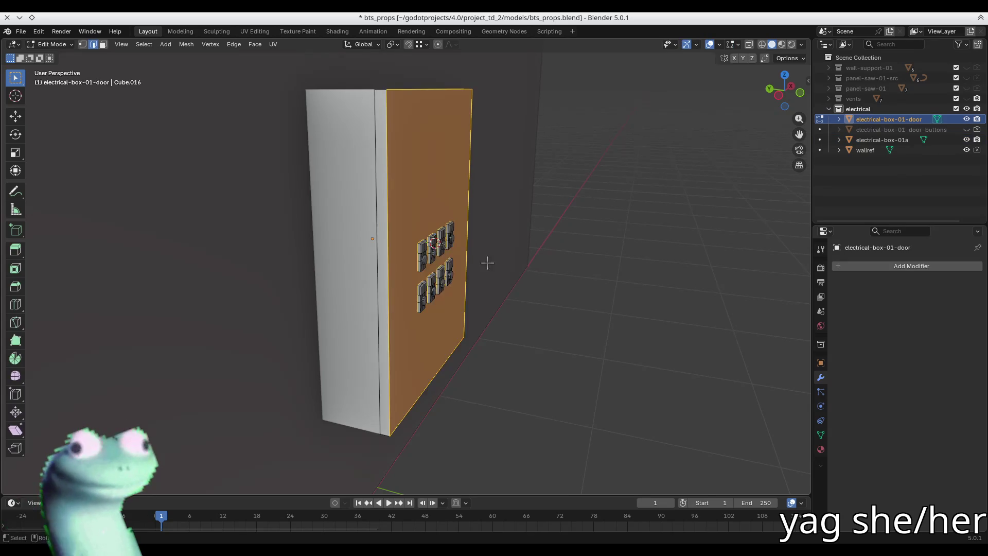
key("shift+KP_7")
Select the linked button faces and move them about 0.173 m down along Z.
key("3")
mouse_move(320, 232)
left_mouse_down()
mouse_move(441, 267)
mouse_move(402, 233)
left_mouse_up()
key("ctrl+l")
key("g")
key("z")
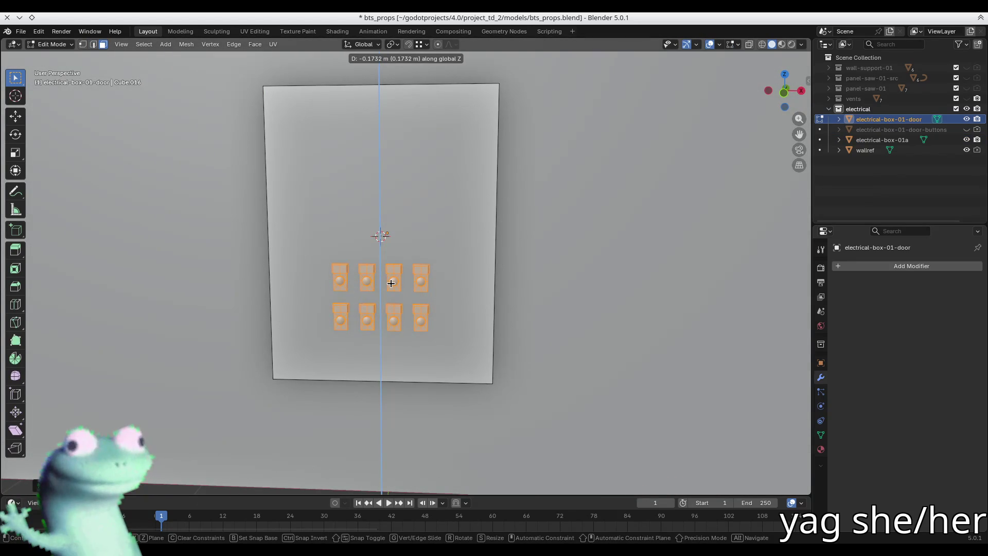
left_click(391, 283)
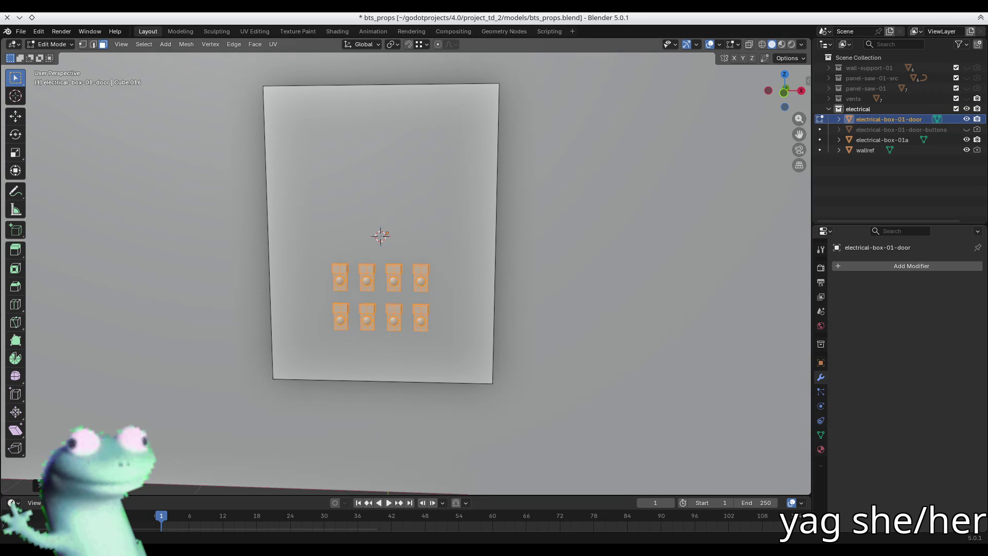
mouse_move(229, 231)
middle_mouse_down()
mouse_move(216, 242)
mouse_move(258, 227)
mouse_move(376, 218)
mouse_move(392, 227)
middle_mouse_up()
Deselect the buttons, return to Object Mode and try a Z rotation of the door, then cancel it.
left_click(687, 308)
key("Tab")
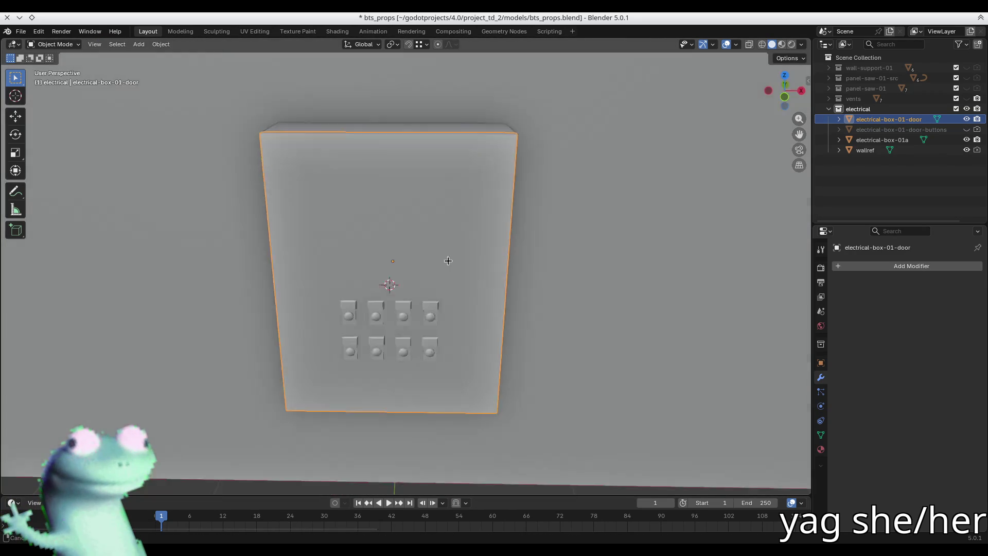
middle_click_drag(448, 258, 362, 248)
key("r")
key("z")
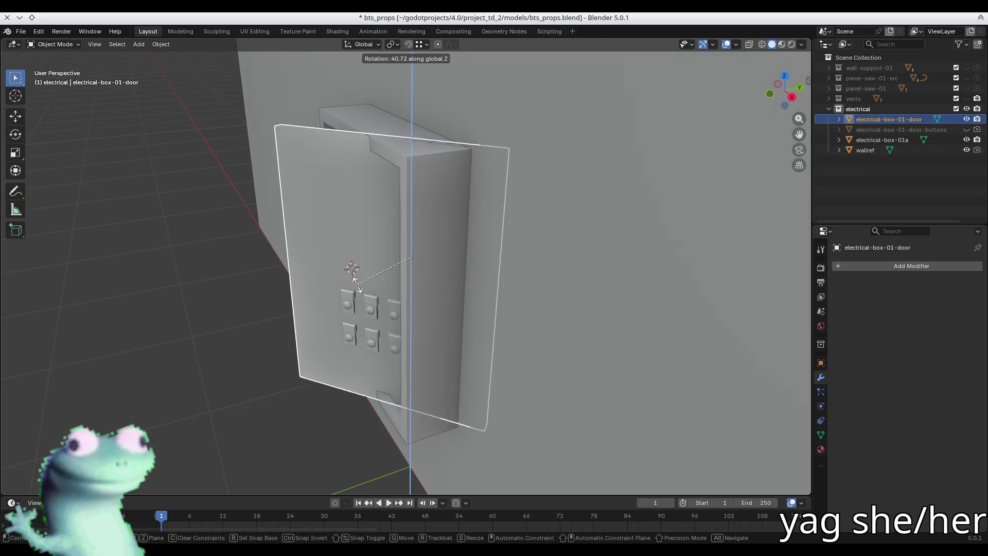
key("Escape")
mouse_move(392, 268)
middle_mouse_down()
mouse_move(438, 322)
mouse_move(474, 270)
mouse_move(432, 247)
mouse_move(401, 290)
middle_mouse_up()
Select the door's hinge edge and make it the rotation pivot point.
key("Tab")
left_click(431, 247)
key("Tab")
key("period")
left_click(428, 292)
Rotate the door open about the Z axis around its hinge.
key("r")
key("z")
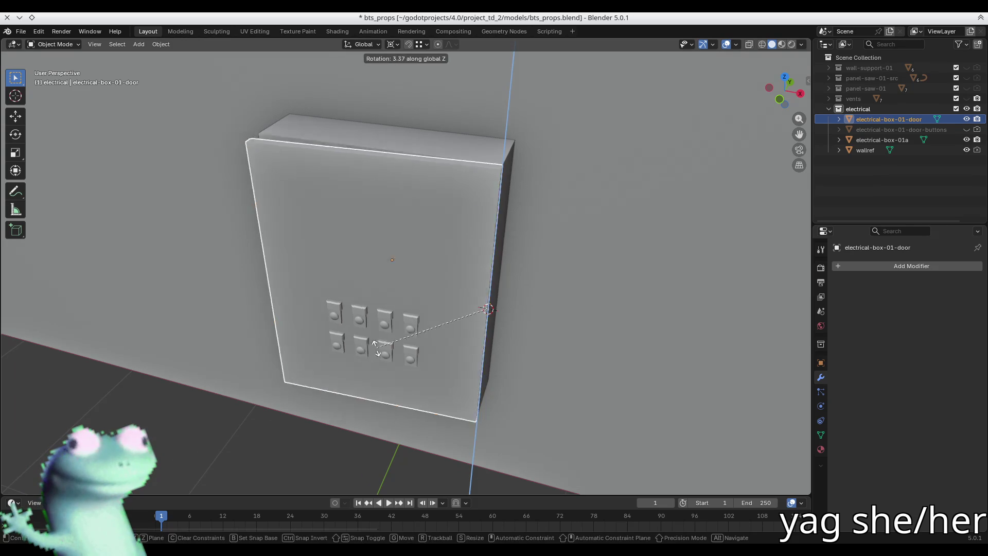
left_click(487, 365)
middle_click_drag(487, 365, 399, 274)
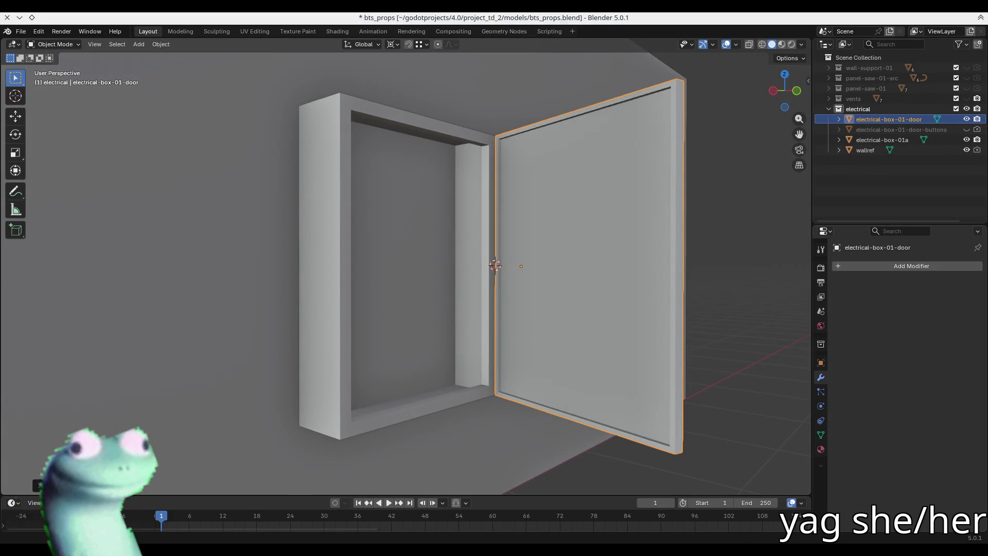